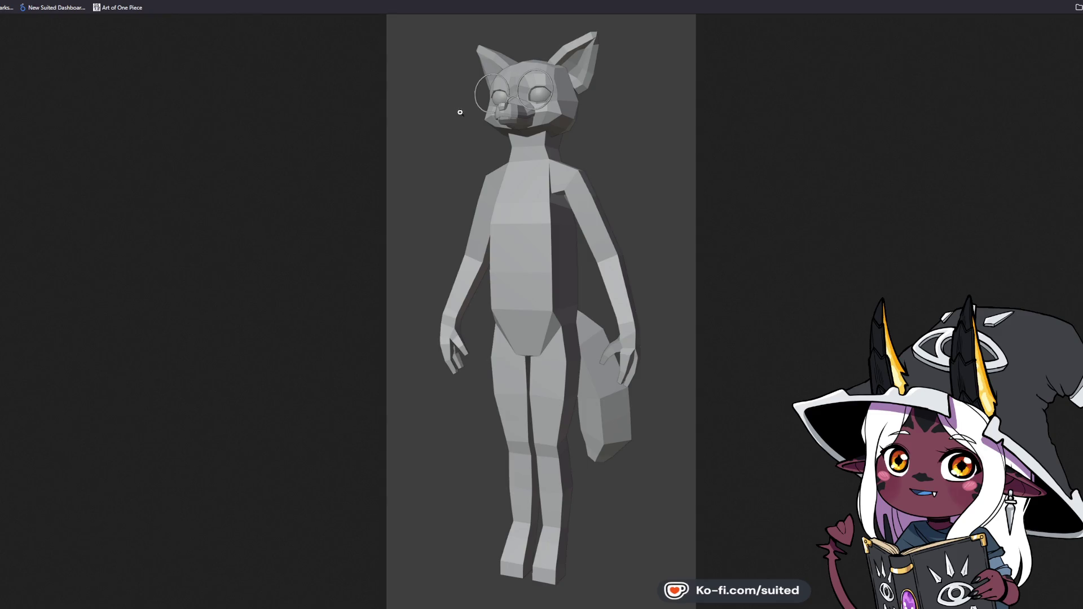
# - Zoom into the enlarged fox model render and scroll around to inspect it
pyautogui.click(517, 83)
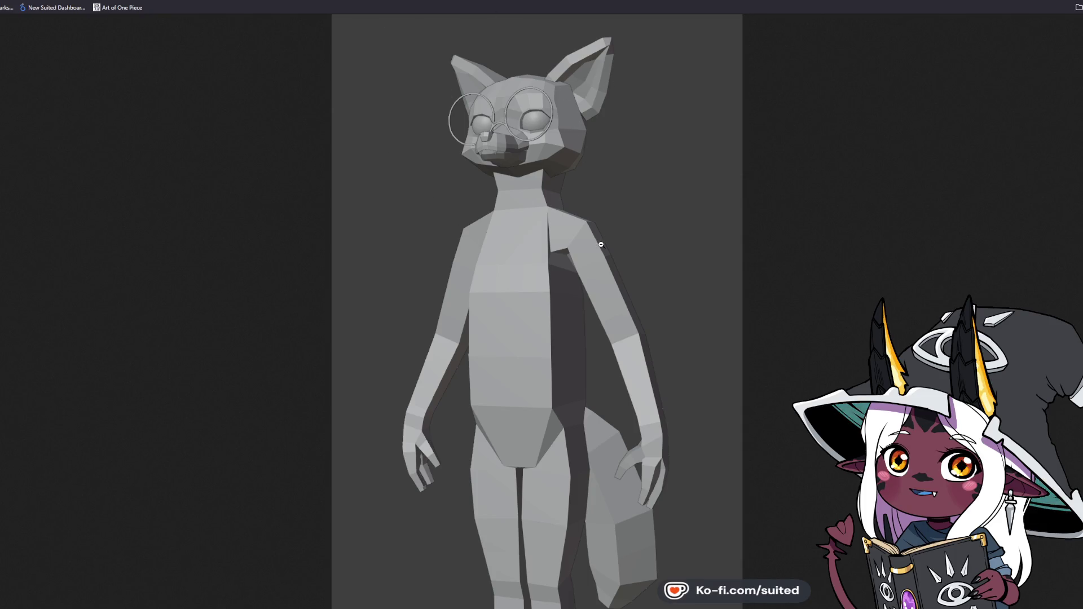
pyautogui.scroll(-3, 601, 244)
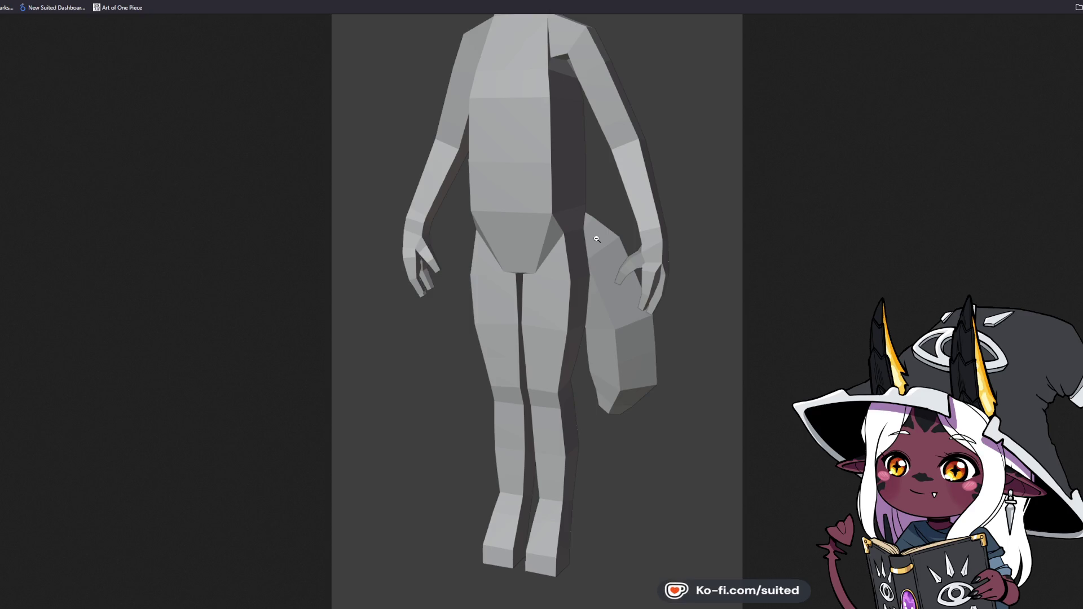
pyautogui.scroll(3, 581, 507)
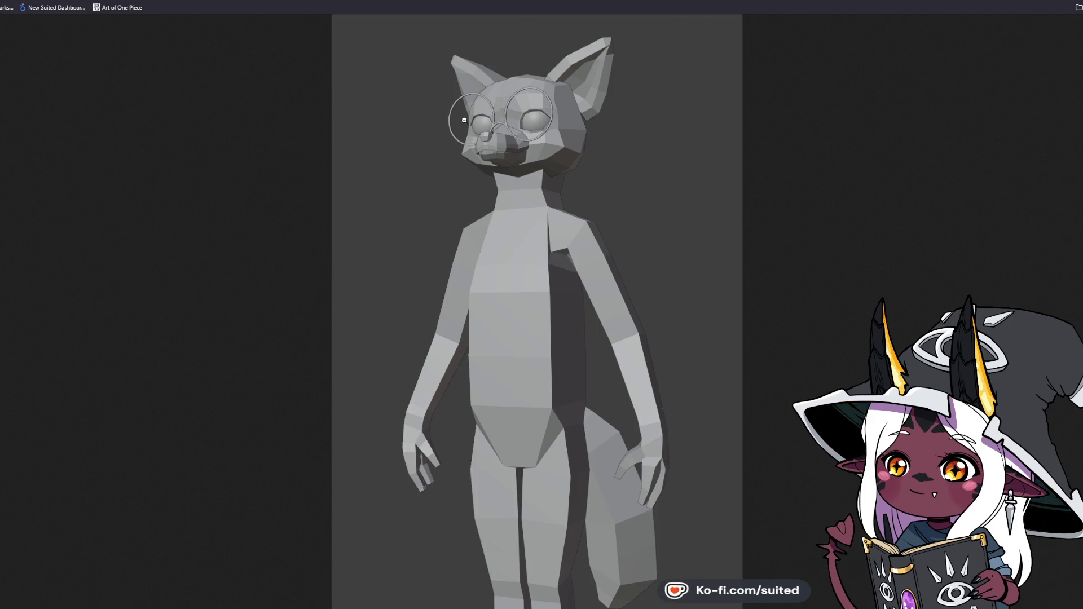
pyautogui.scroll(-2, 542, 187)
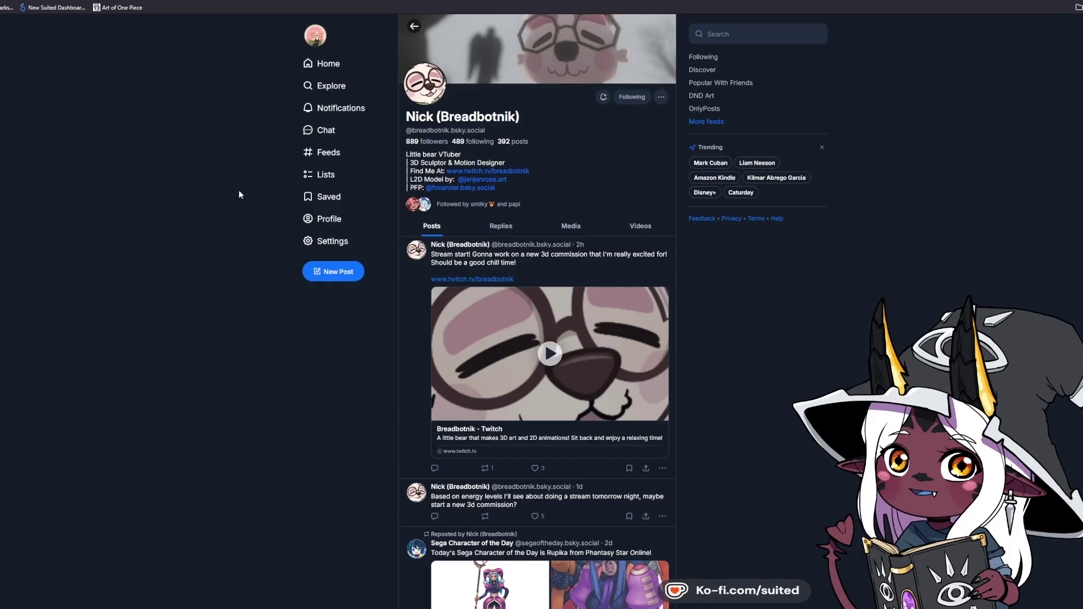
# - Show the profile's Media posts and open the 'Vket with the Crew!' pool image full-screen
pyautogui.click(564, 229)
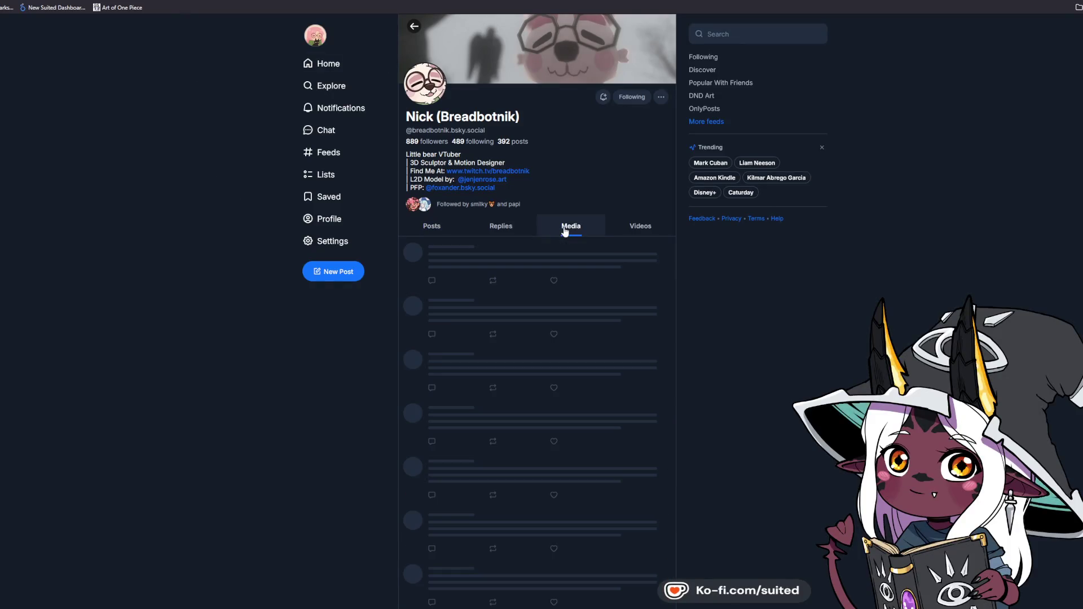
pyautogui.scroll(-2, 699, 316)
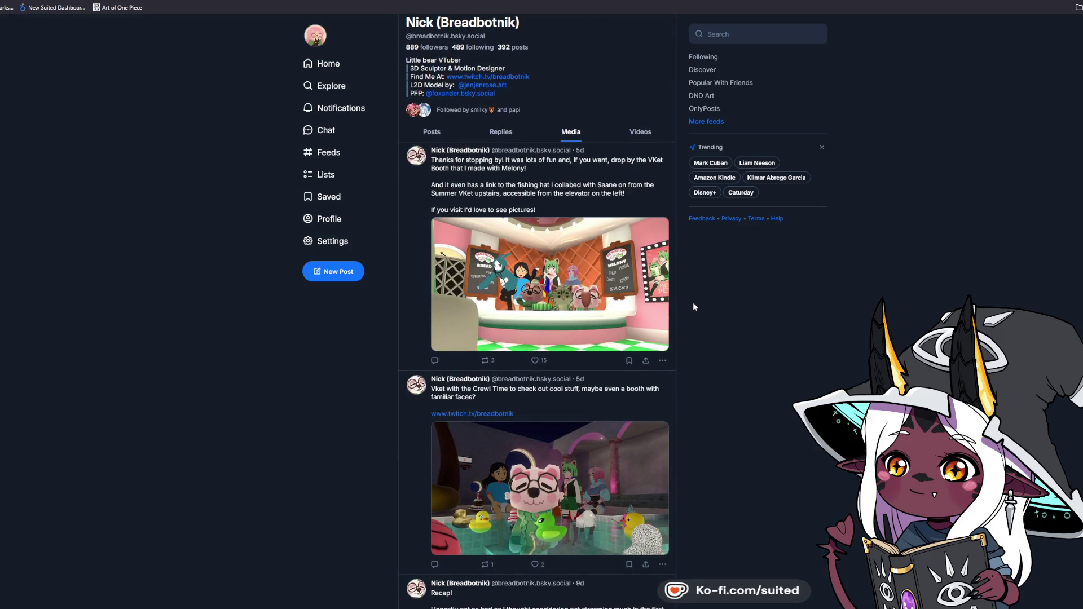
pyautogui.scroll(-1, 692, 300)
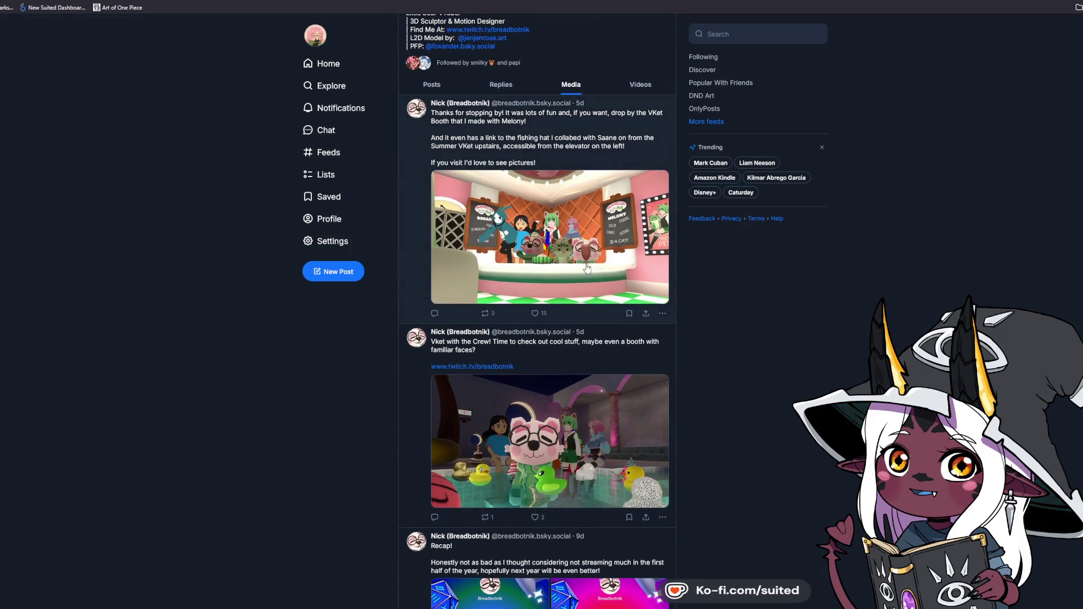
pyautogui.click(557, 459)
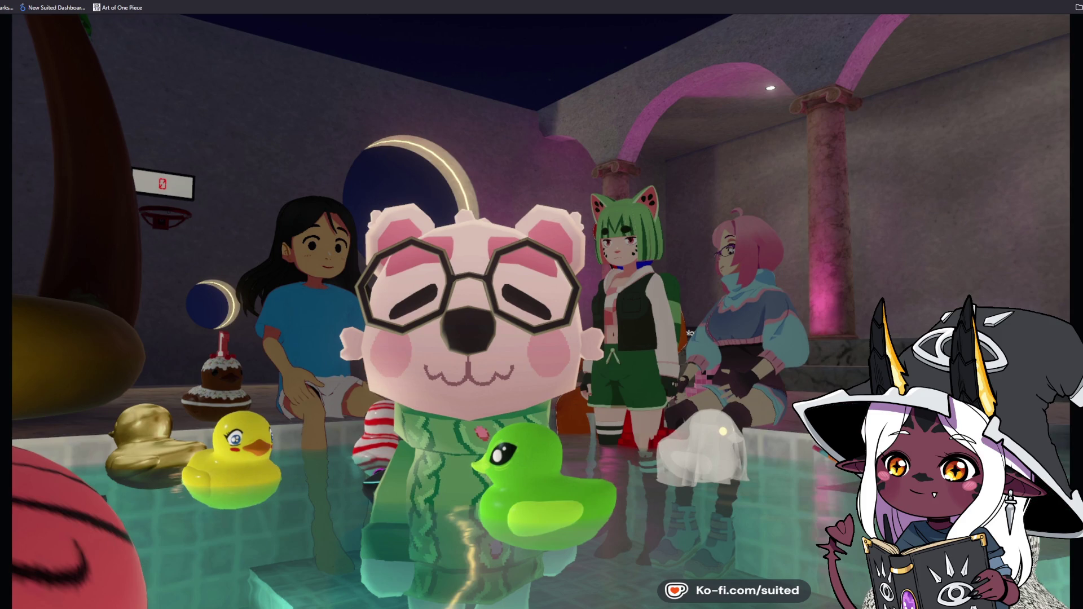
# - View the Repo post's robot mouse render full-size, then like that post
pyautogui.press('Escape')
pyautogui.scroll(-1, 707, 341)
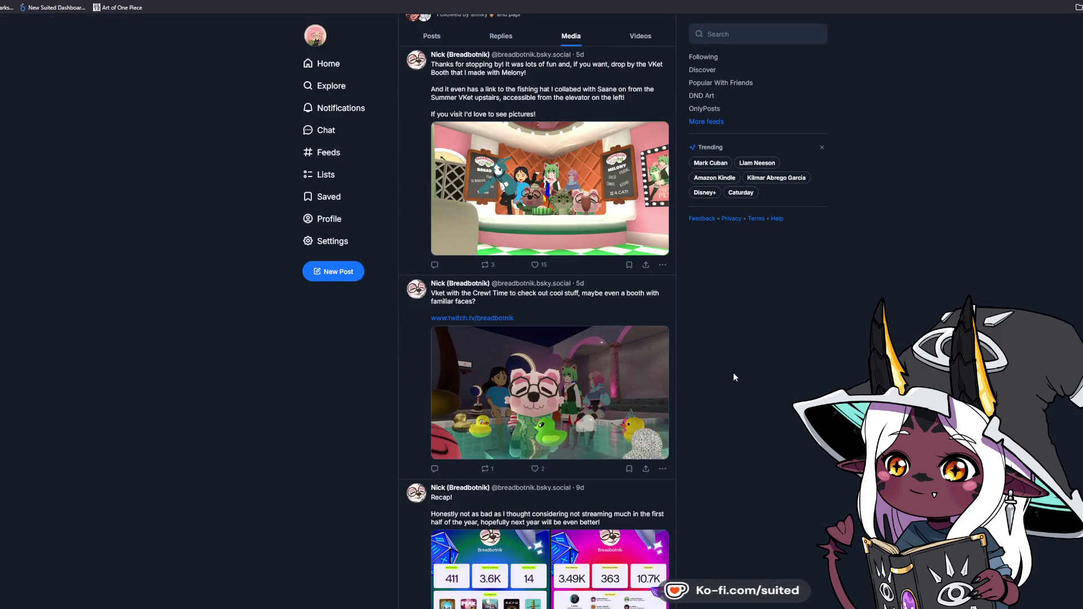
pyautogui.scroll(-10, 537, 322)
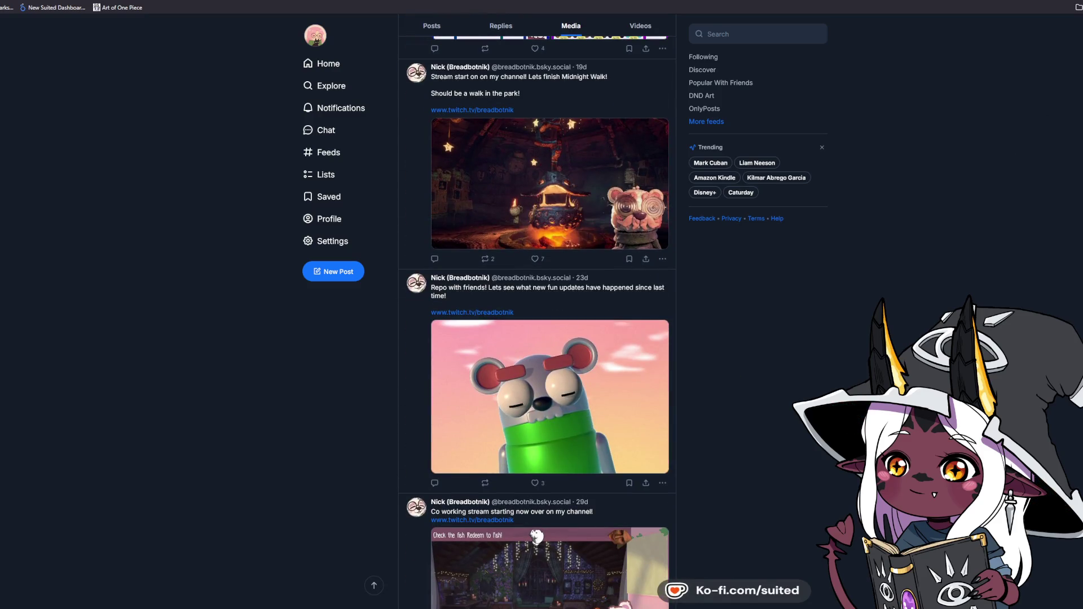
pyautogui.click(591, 401)
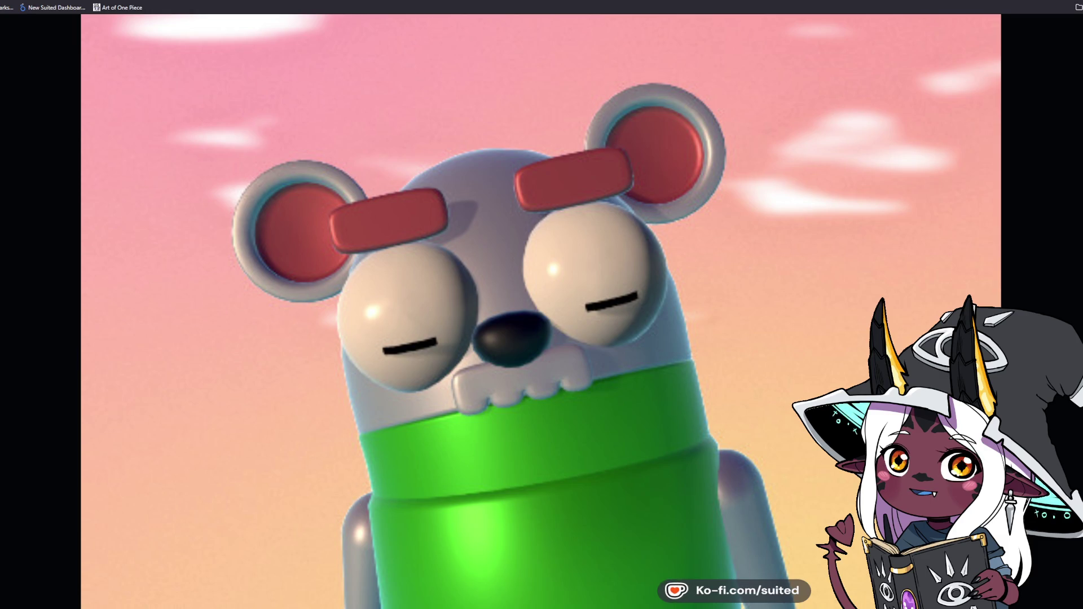
pyautogui.press('Escape')
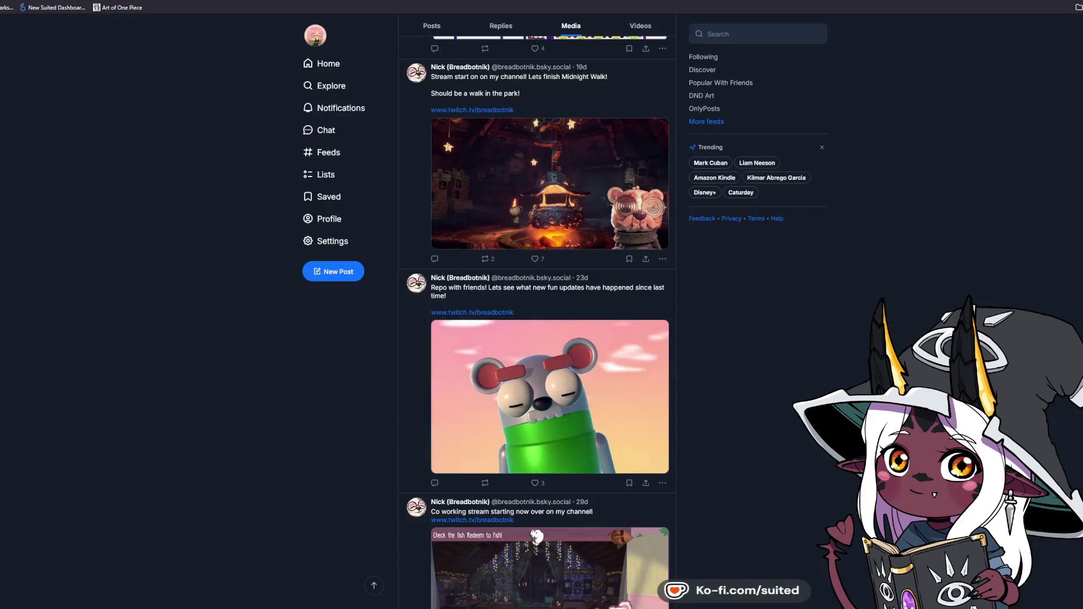
pyautogui.click(535, 484)
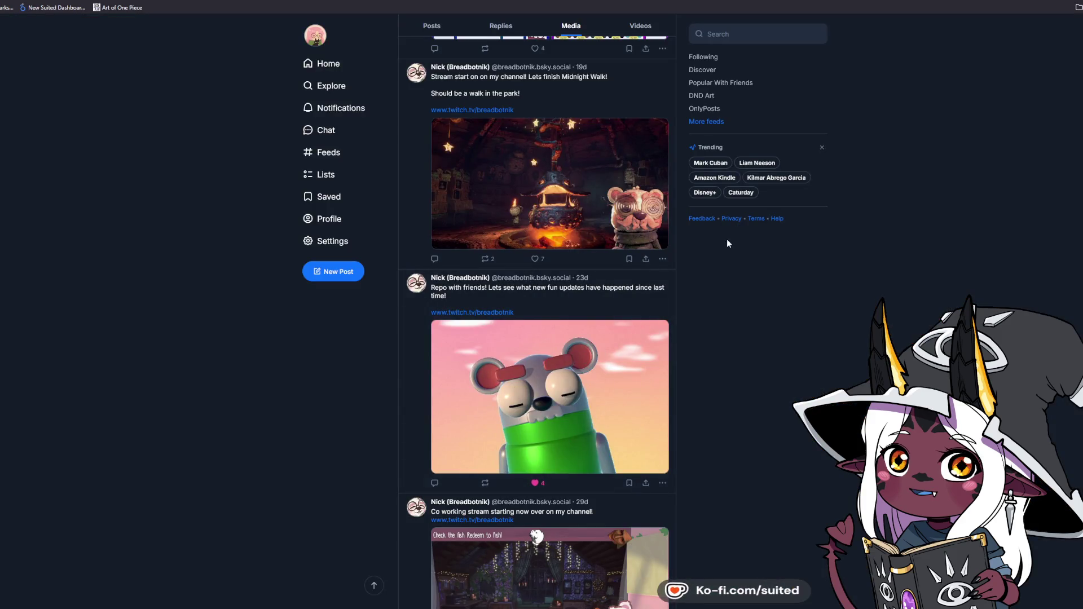
# - View the Midnight Walk fireplace render full-screen and like that post
pyautogui.click(634, 213)
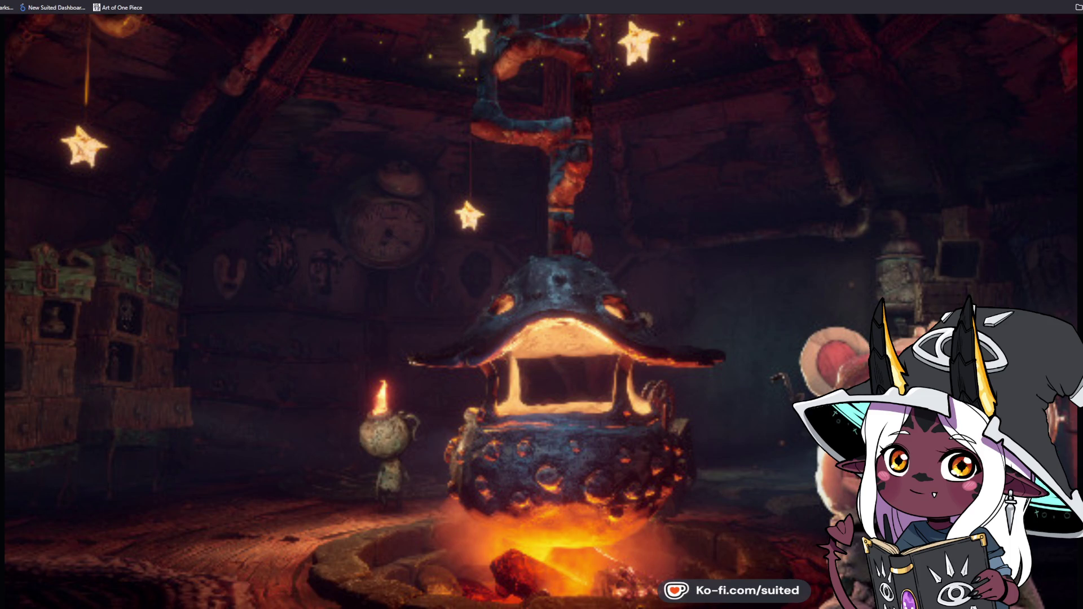
pyautogui.press('Escape')
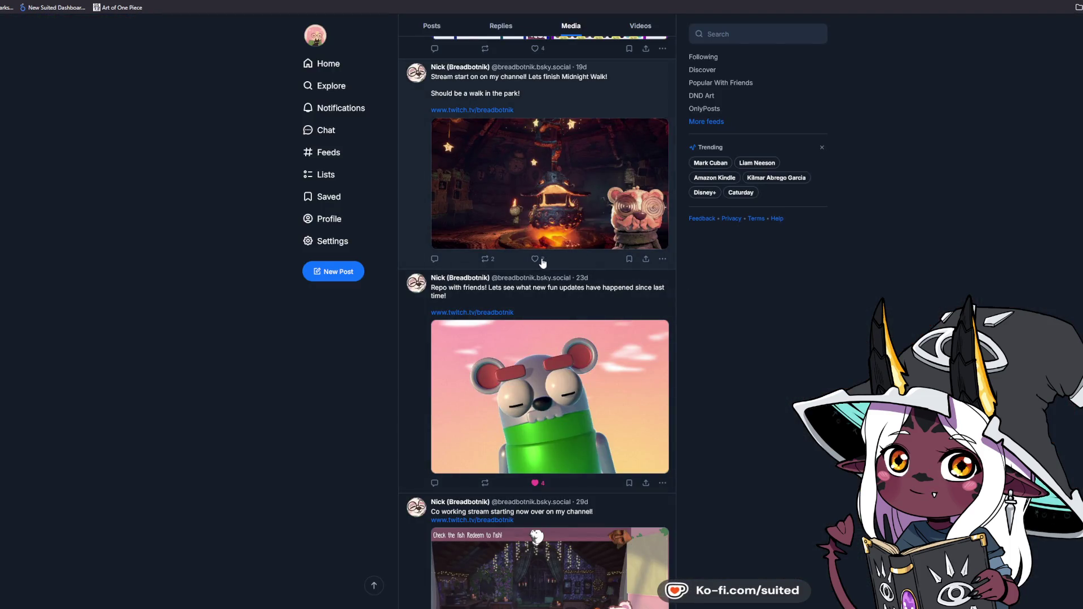
pyautogui.click(536, 259)
# - Scroll to the Penko Park stream post, enlarge its image, and like it
pyautogui.scroll(-2, 841, 336)
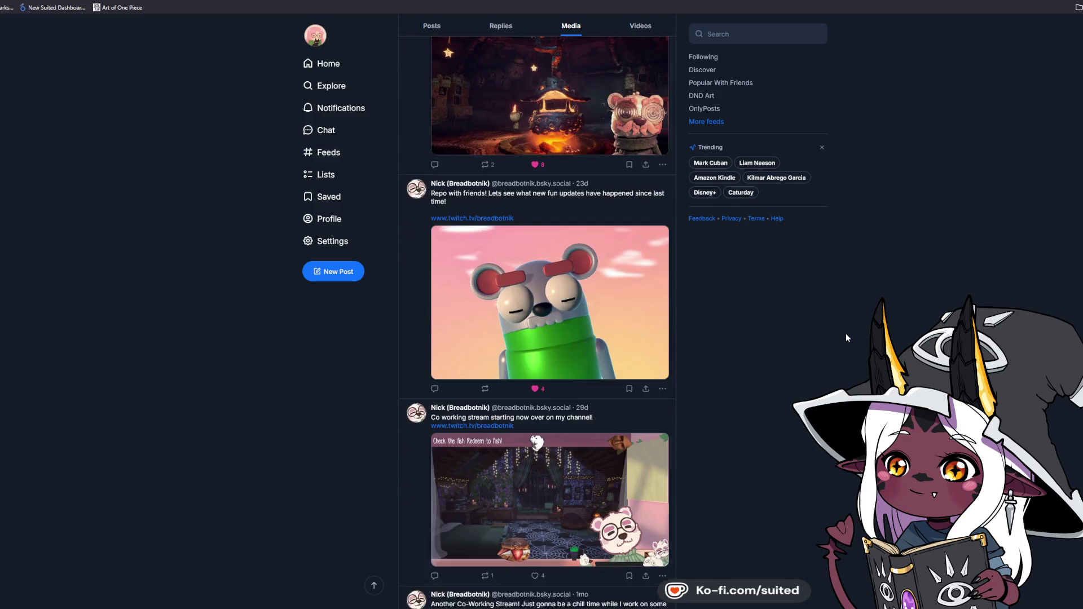
pyautogui.scroll(-9, 844, 338)
pyautogui.scroll(-3, 736, 346)
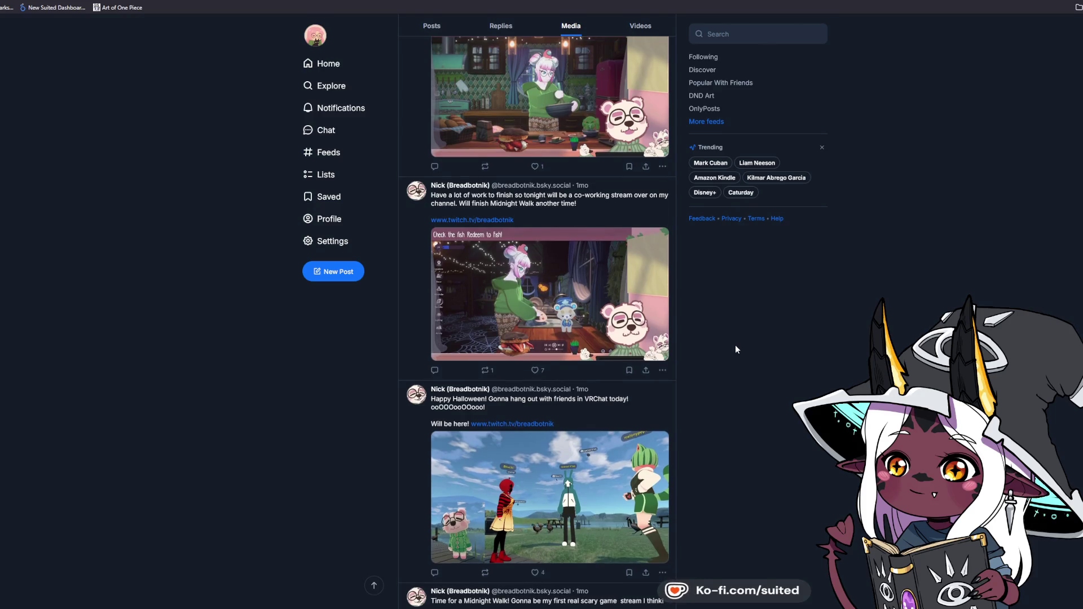
pyautogui.scroll(-2, 736, 346)
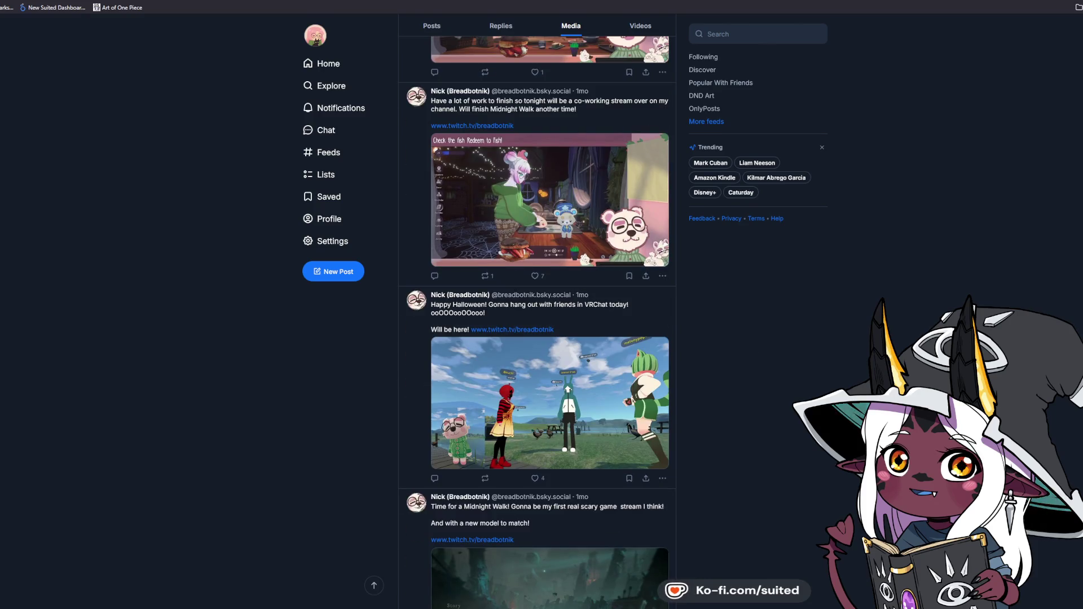
pyautogui.scroll(-5, 537, 321)
pyautogui.scroll(-4, 537, 321)
pyautogui.scroll(-4, 586, 329)
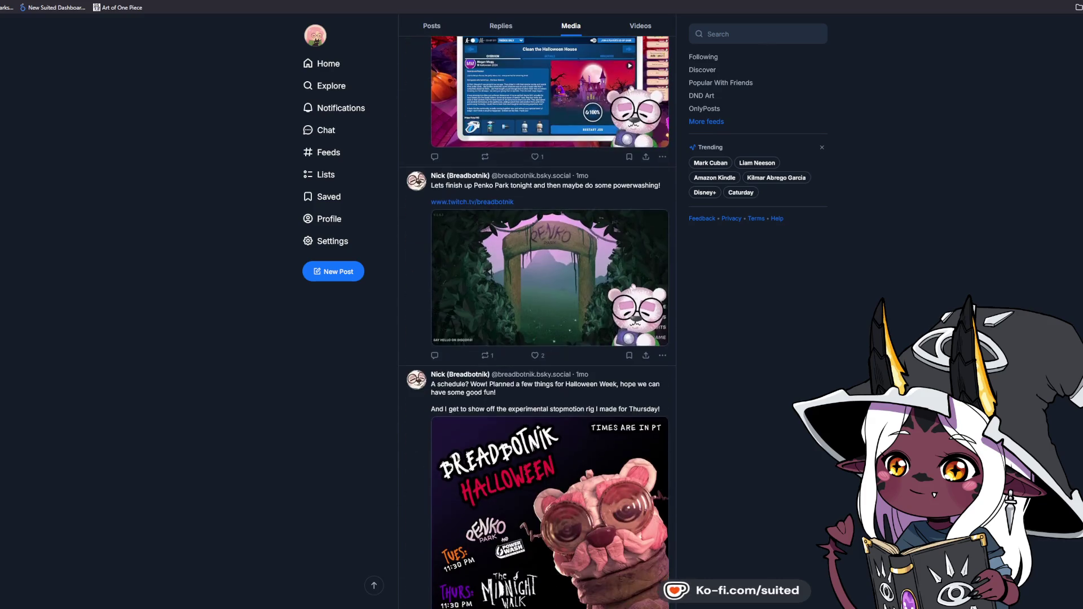
pyautogui.click(585, 330)
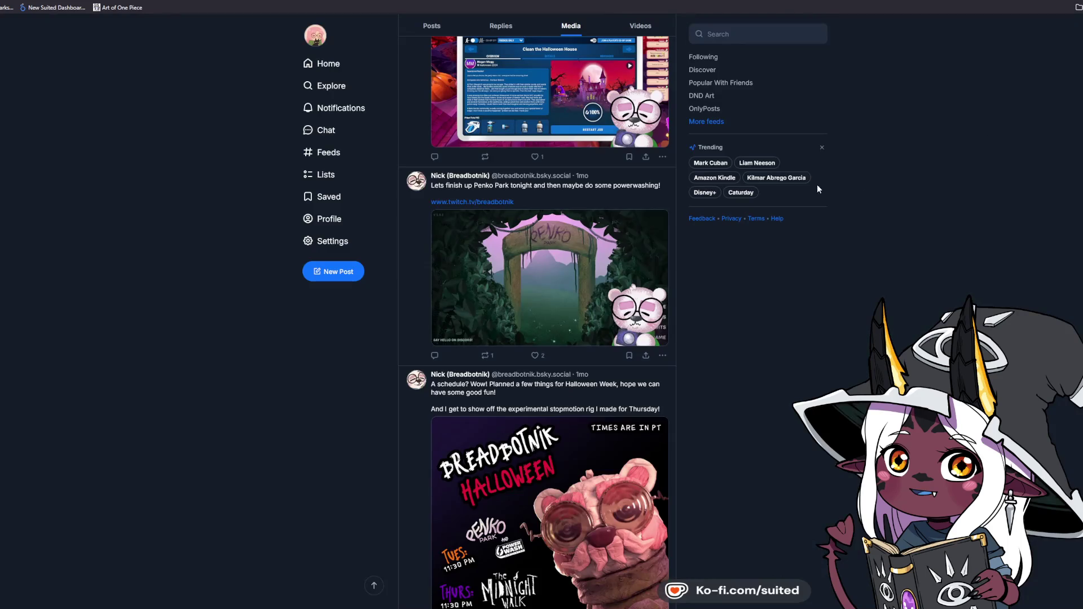
pyautogui.click(535, 355)
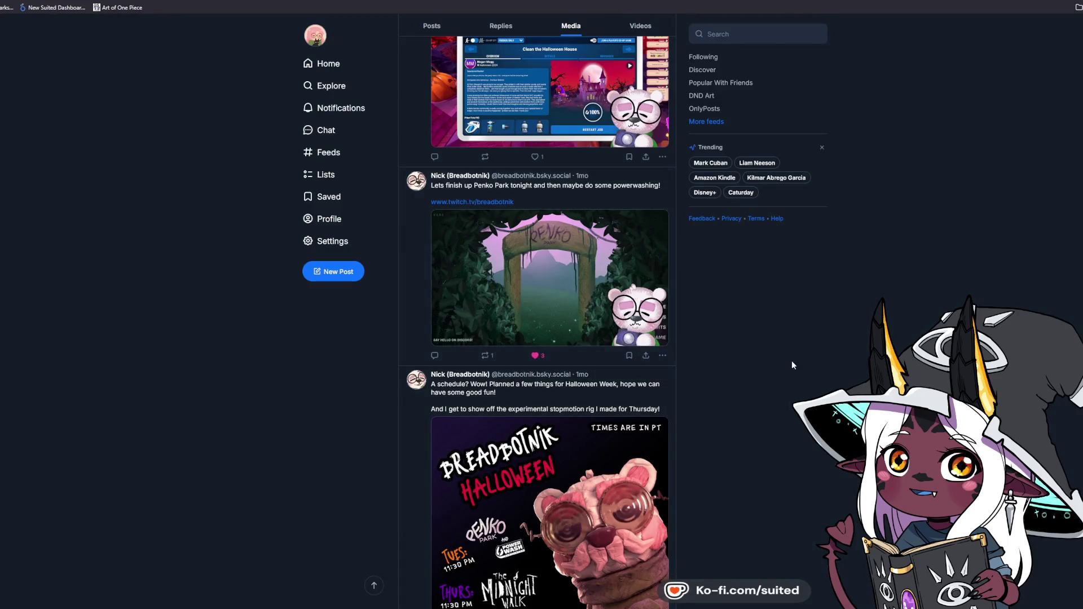
# - Scroll the Media feed down to the '10 Games to Get to Know Me' post
pyautogui.scroll(-5, 786, 370)
pyautogui.scroll(-1, 716, 367)
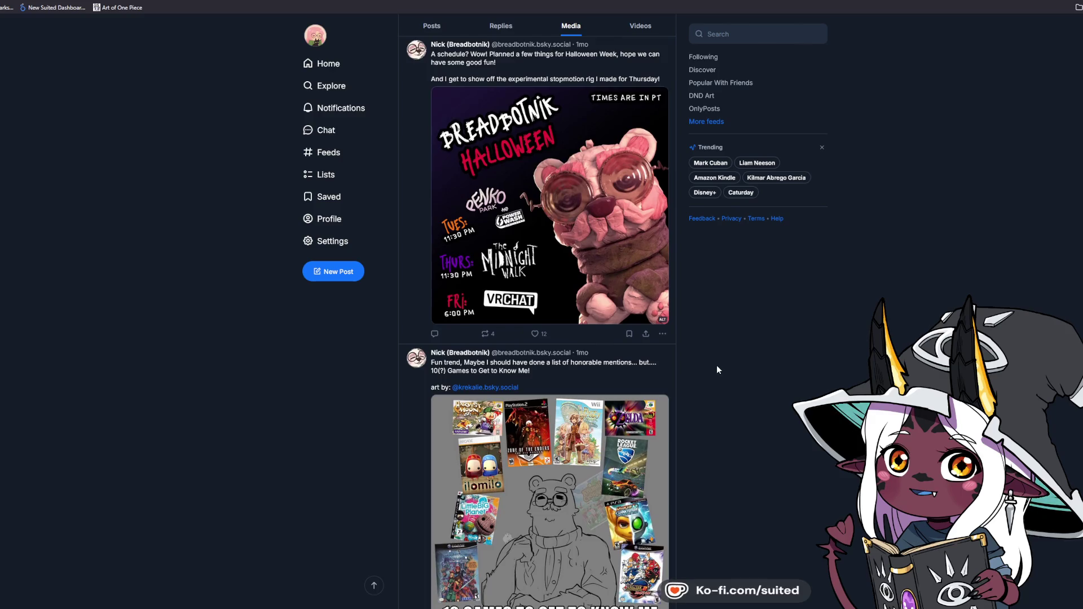
pyautogui.scroll(-4, 718, 372)
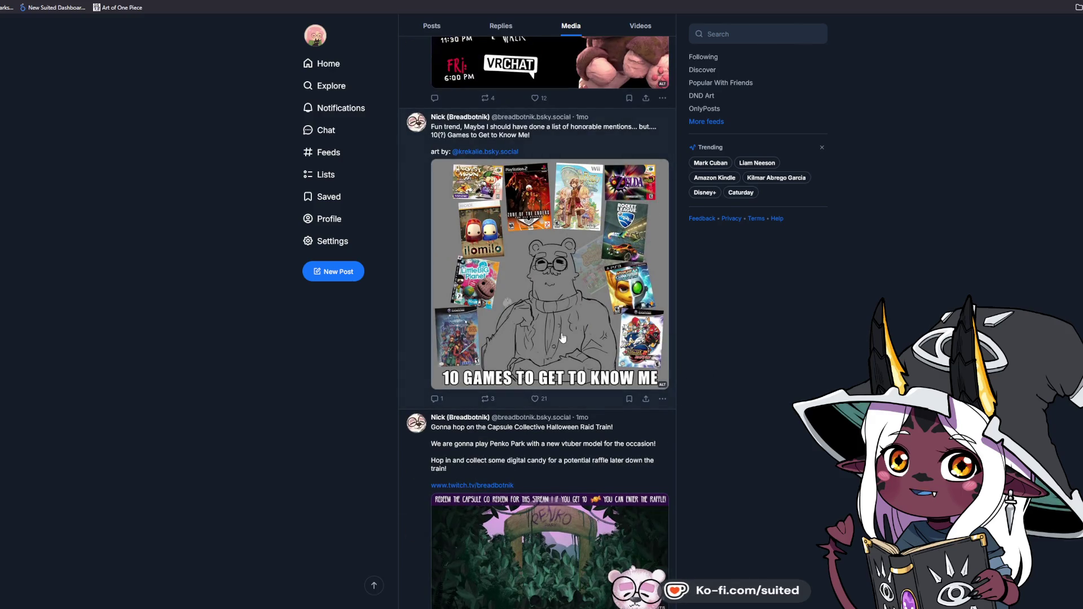
pyautogui.click(561, 333)
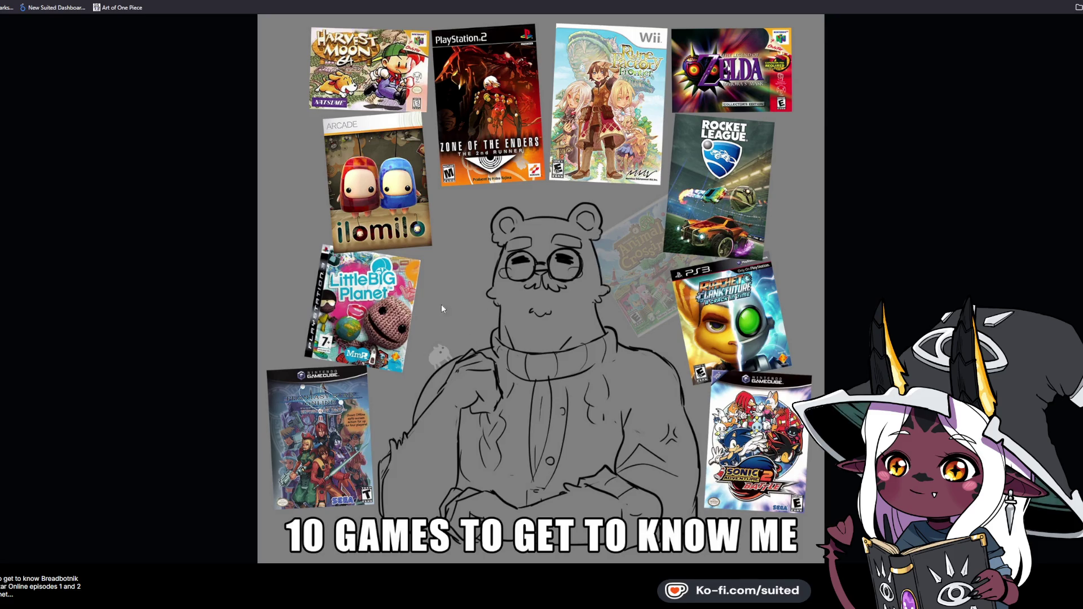
pyautogui.click(908, 202)
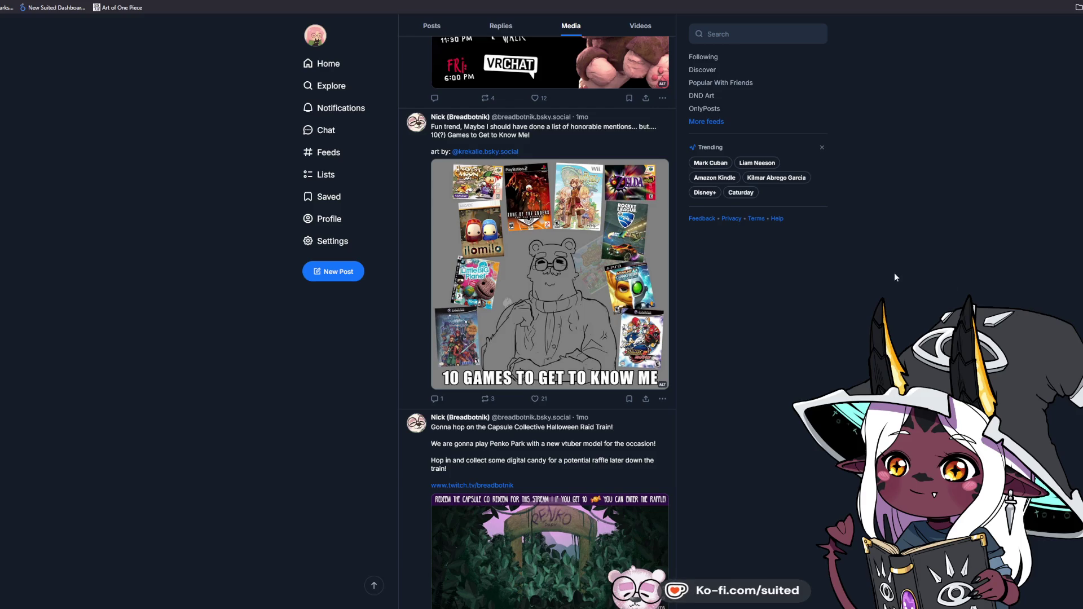
# - Flip through the #PortfolioDay renders, including the INA chibi, Kirby and cat plush, then close the viewer
pyautogui.scroll(-10, 759, 306)
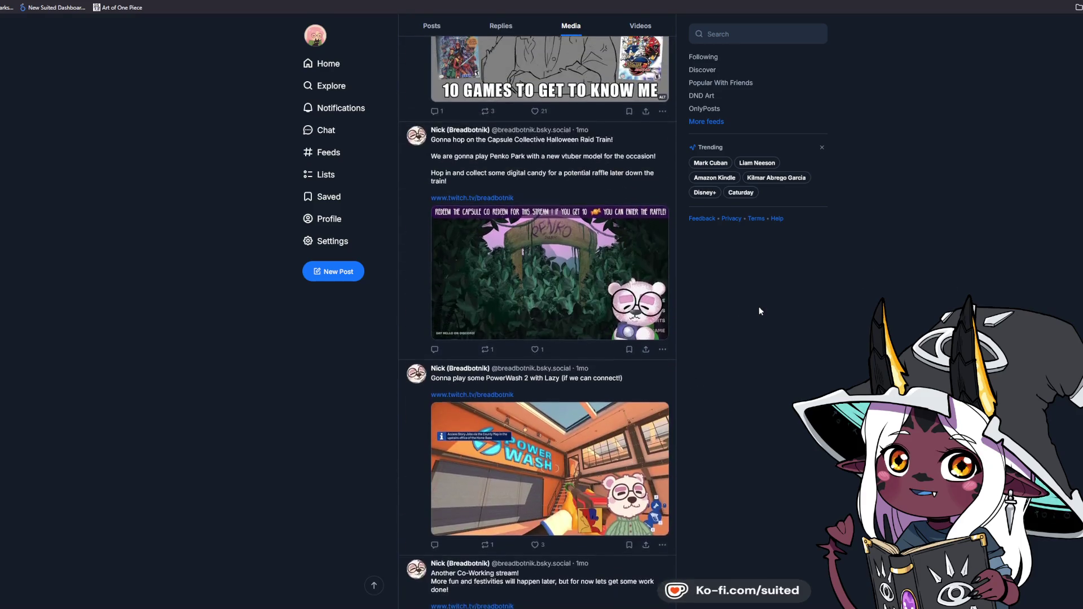
pyautogui.scroll(-2, 759, 306)
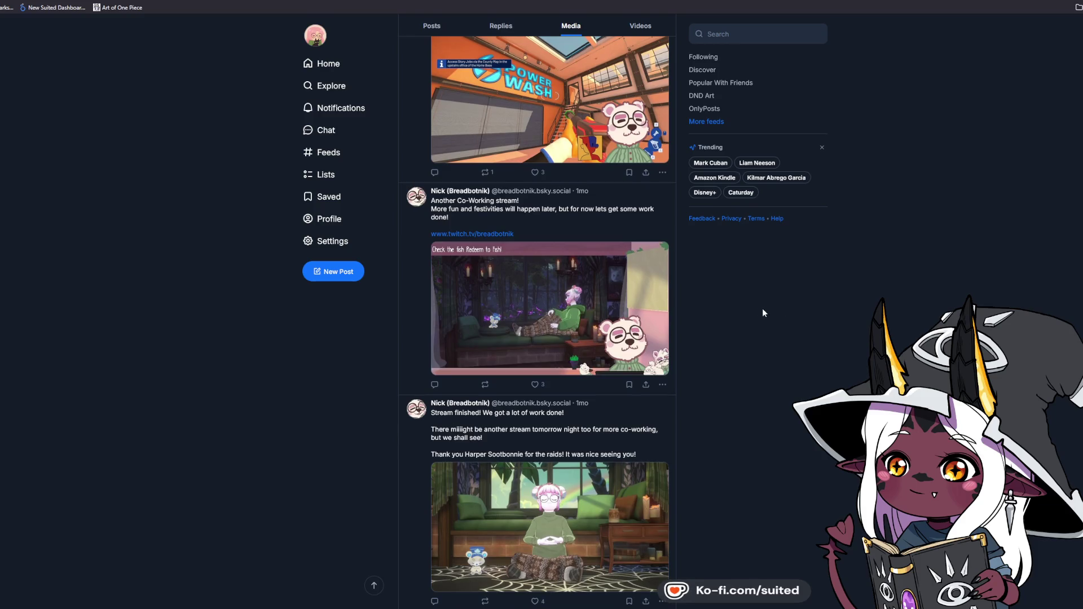
pyautogui.scroll(-15, 537, 321)
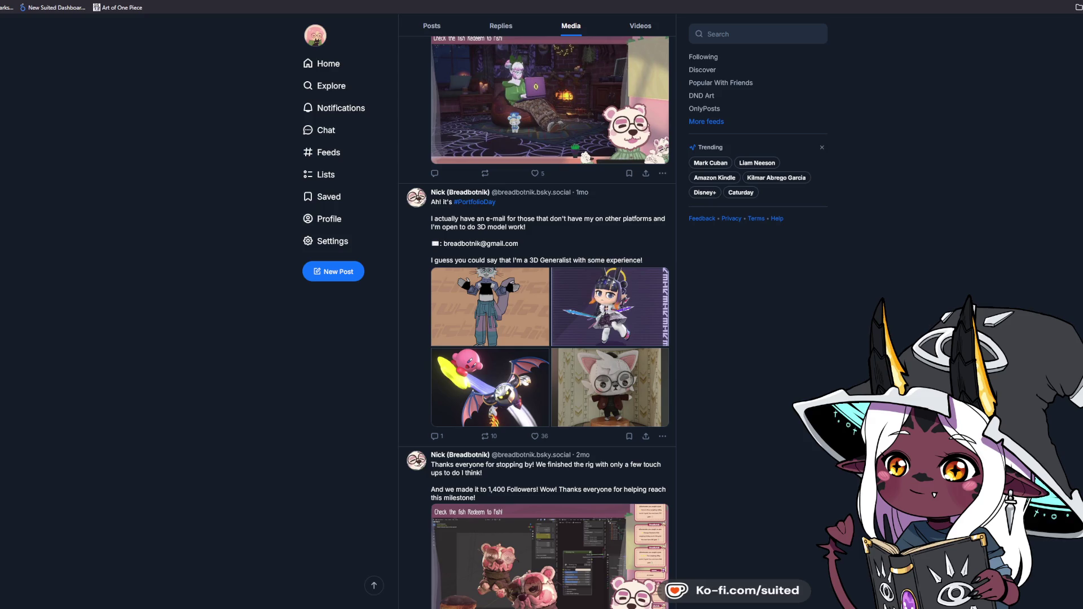
pyautogui.click(483, 308)
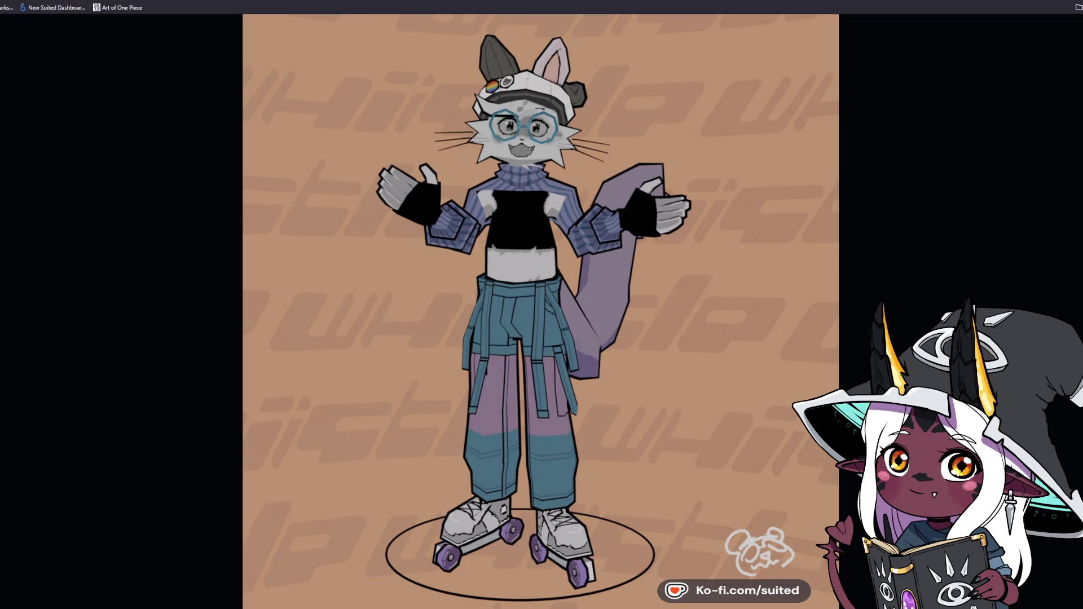
pyautogui.press('Right')
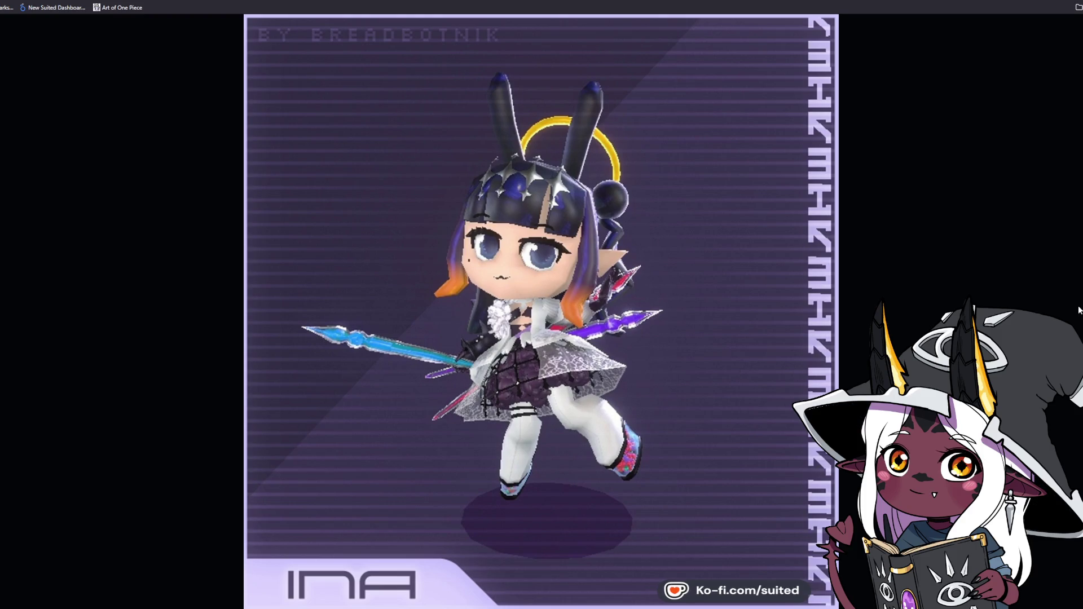
pyautogui.press('Right')
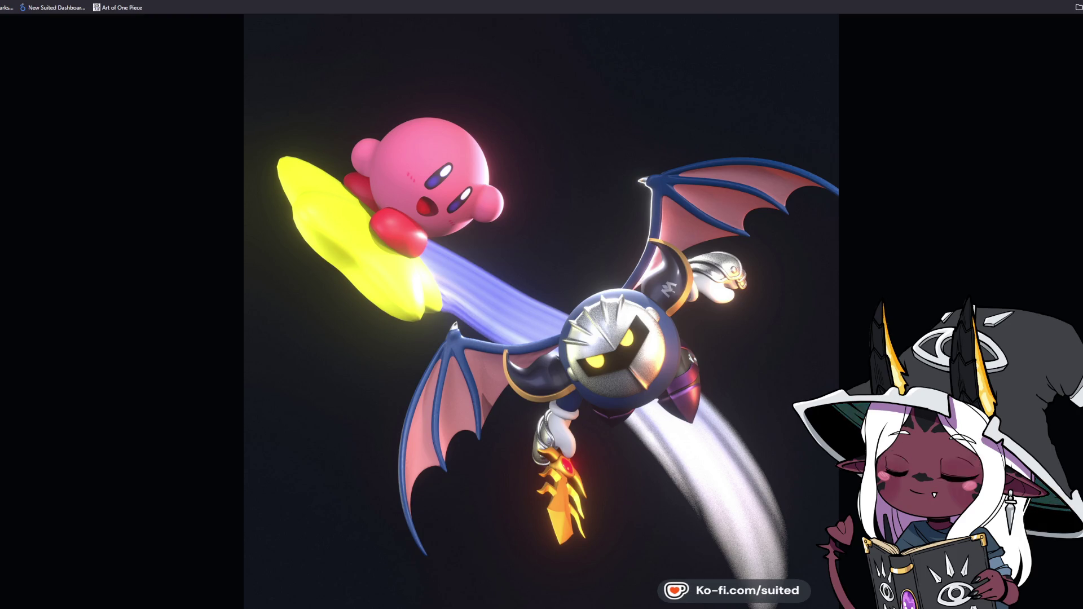
pyautogui.press('Right')
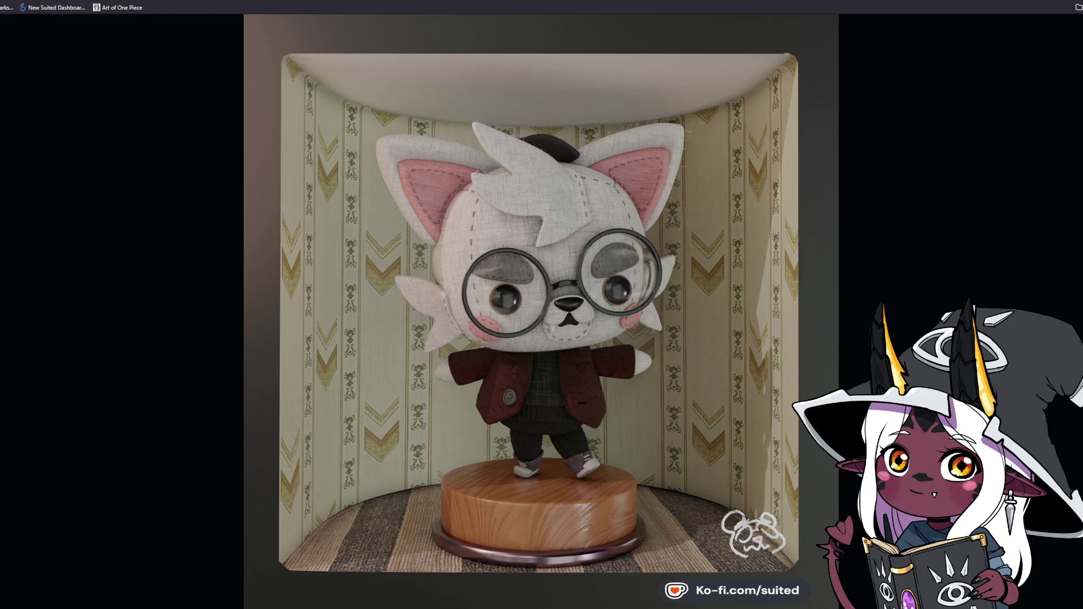
pyautogui.press('Right')
pyautogui.press('Right')
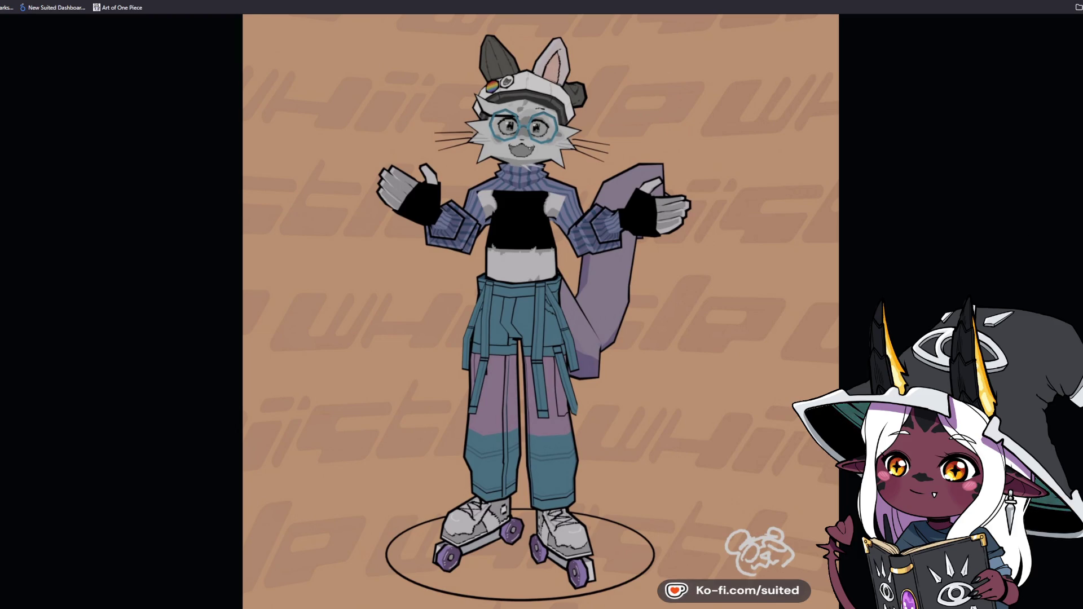
pyautogui.press('Right')
pyautogui.press('Right')
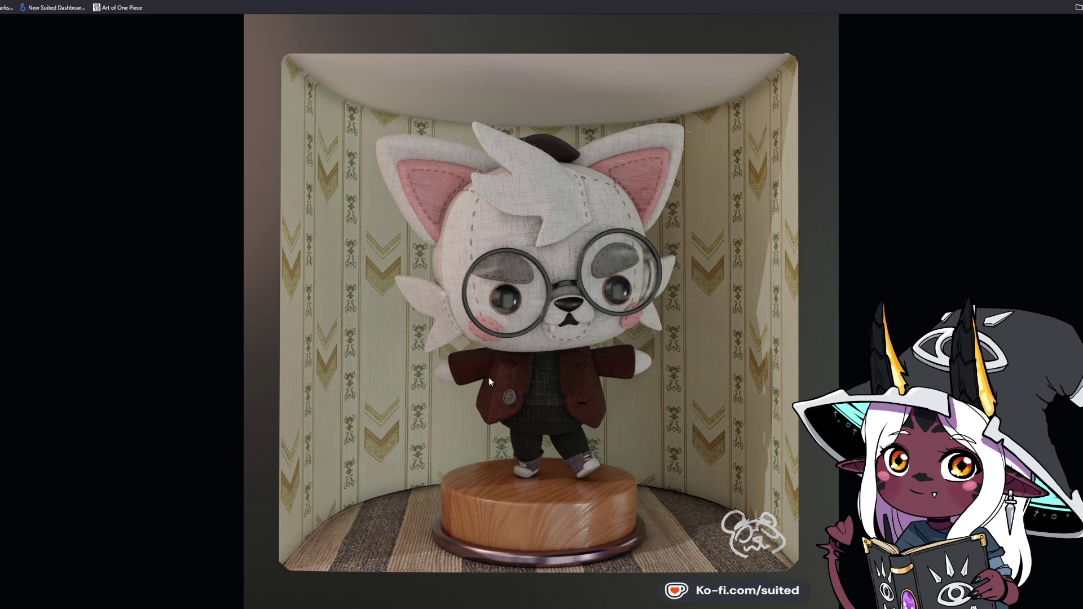
pyautogui.click(996, 256)
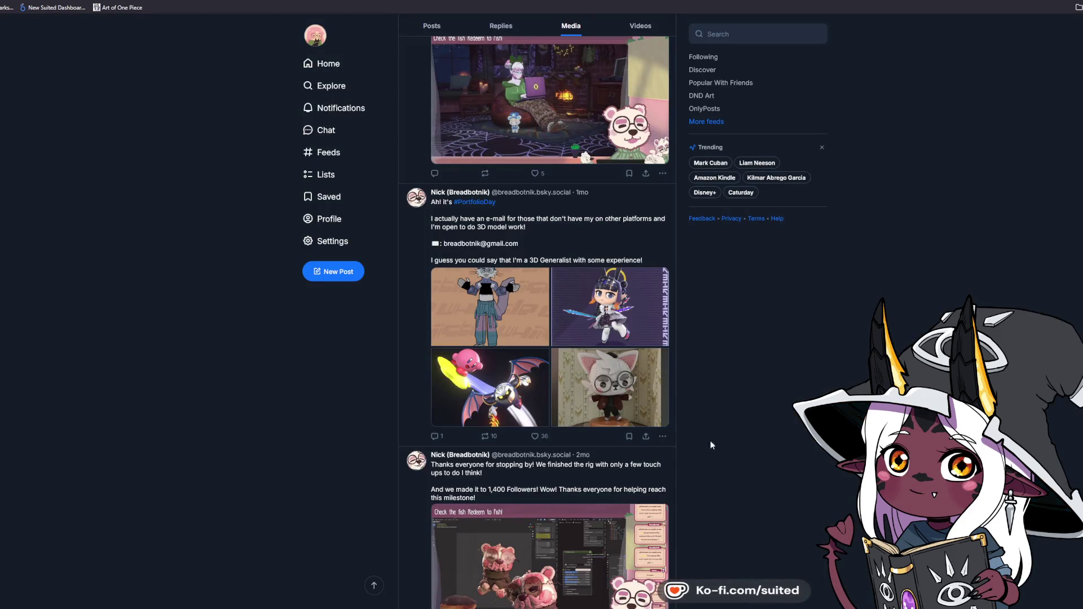
# - Scroll the Media feed past the Blender and LEGO posts to the pink bear model post
pyautogui.scroll(-6, 760, 332)
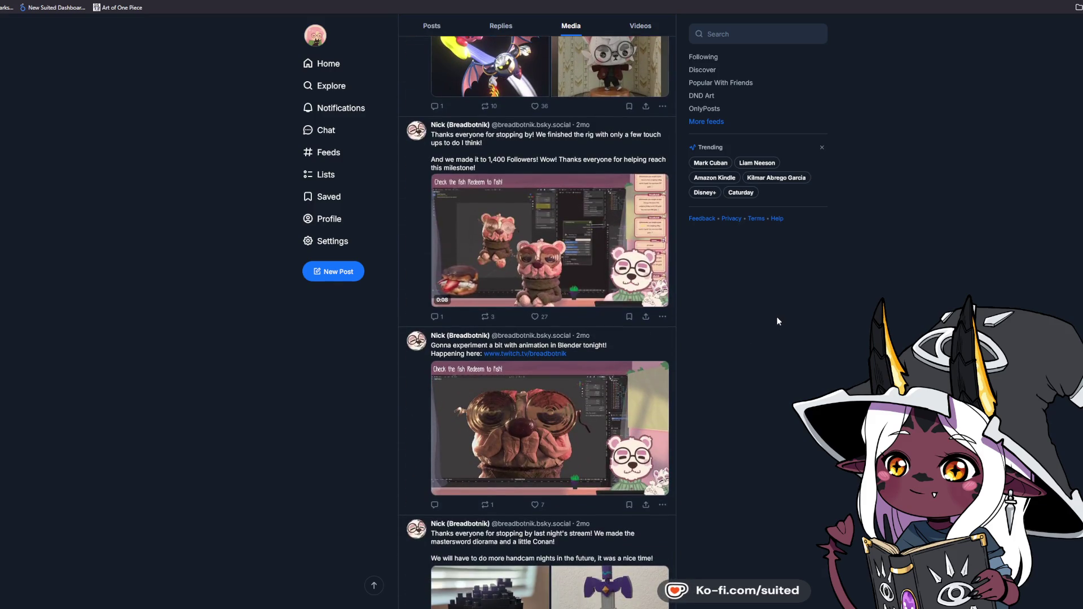
pyautogui.scroll(-5, 777, 318)
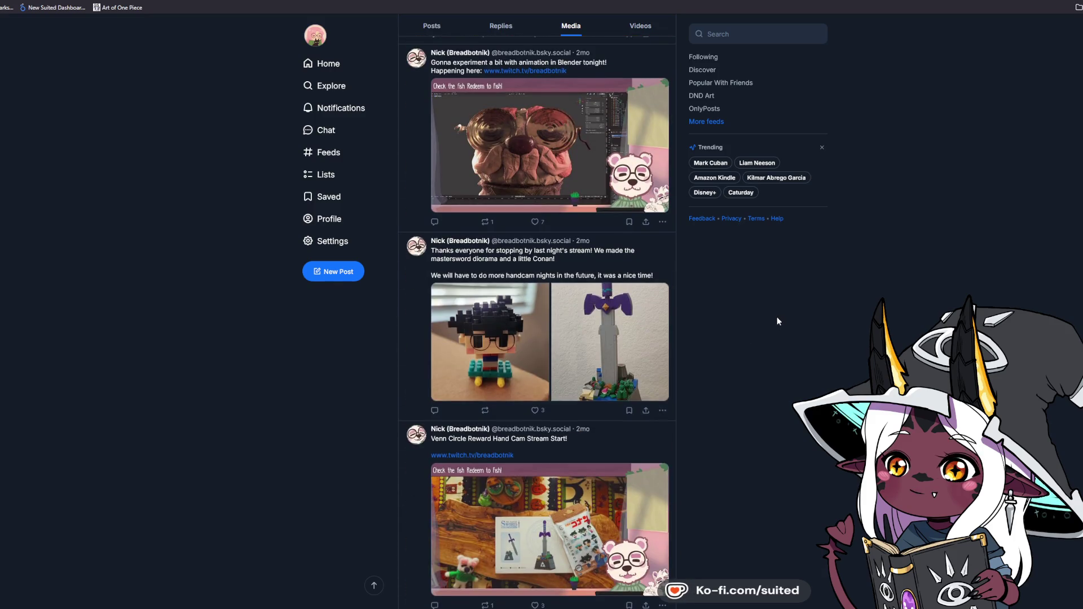
pyautogui.scroll(-2, 777, 319)
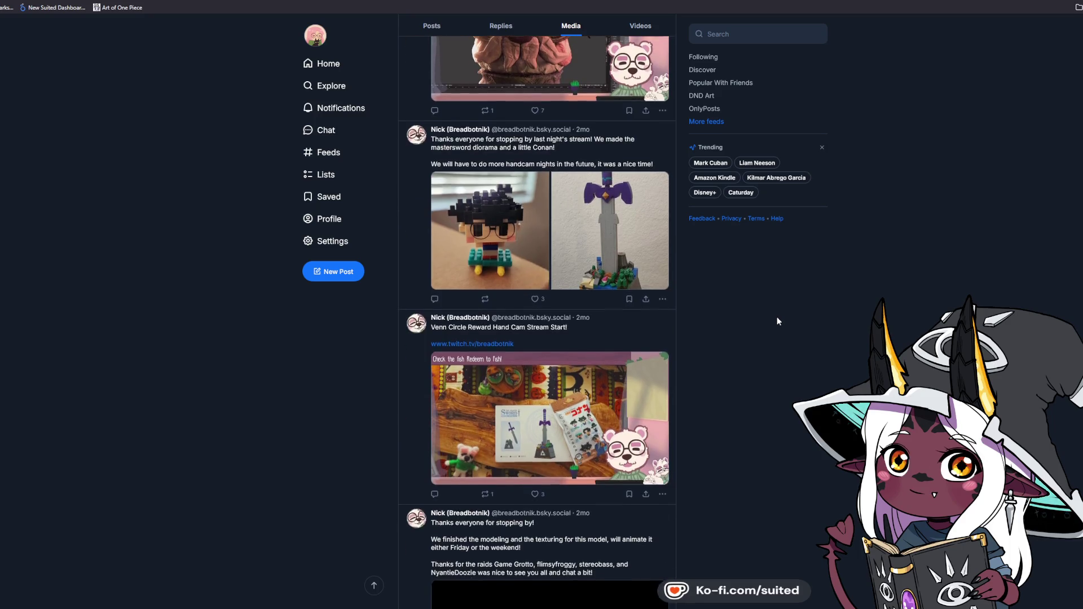
pyautogui.scroll(-6, 776, 320)
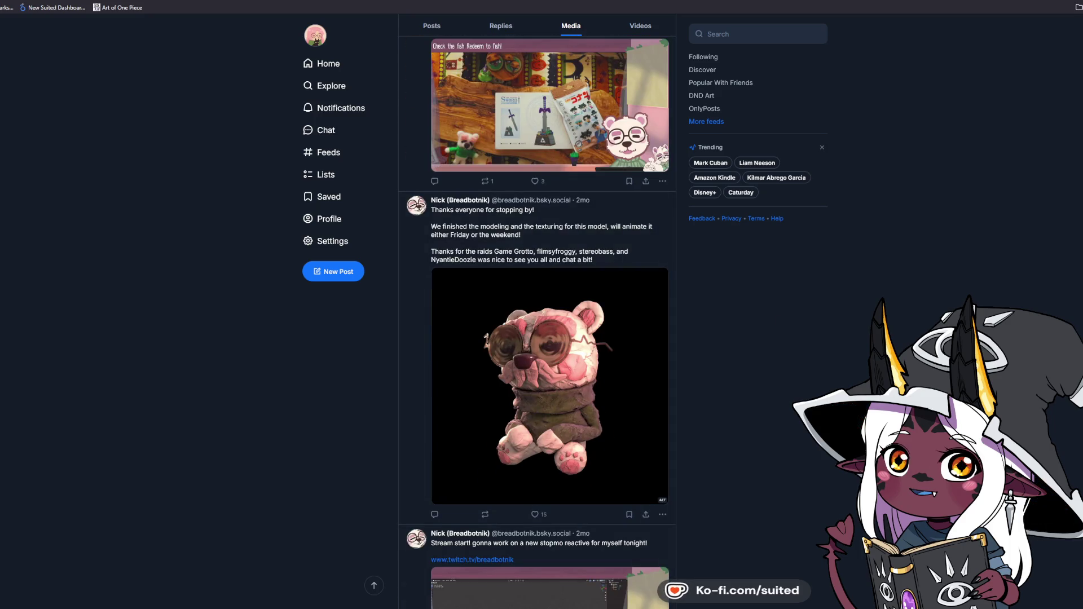
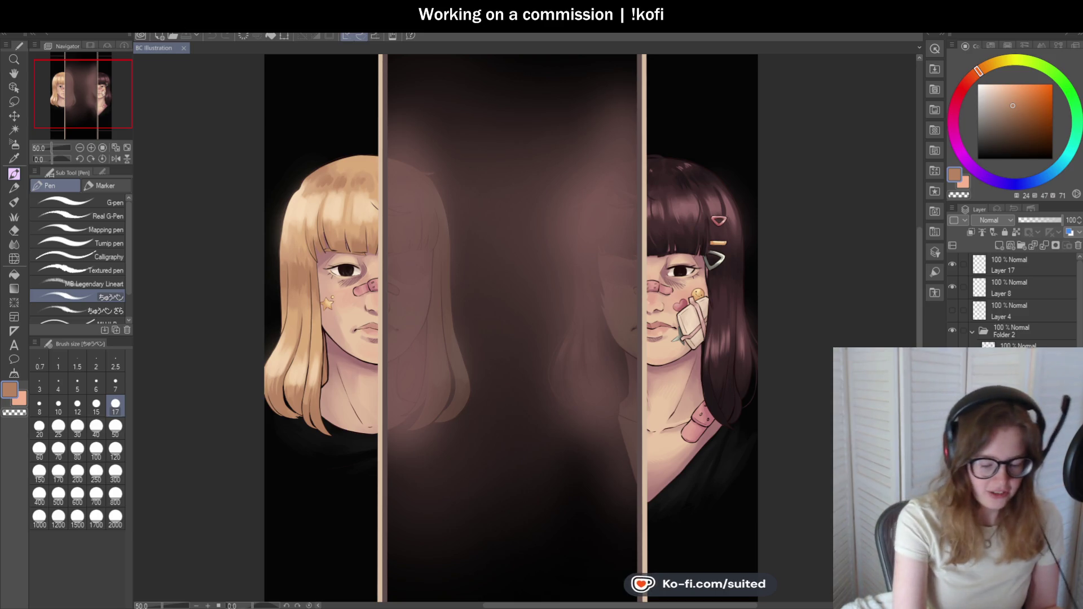
# - Undo the brown glow, hide and collapse the Folder 2 strip overlay, and select a paint layer below it
pyautogui.hotkey('ctrl', 'z')
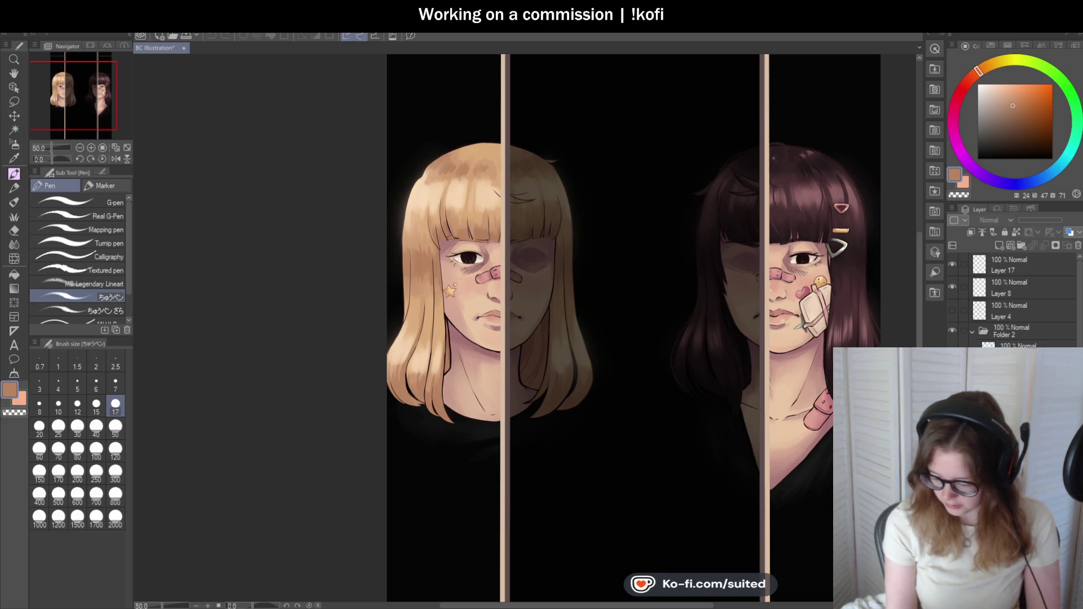
pyautogui.click(953, 331)
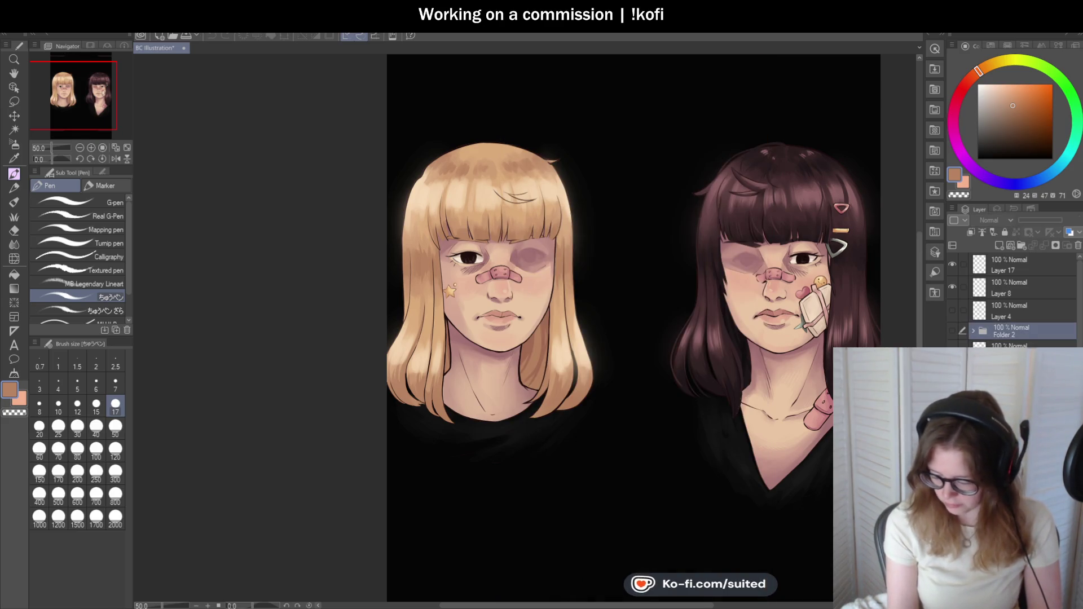
pyautogui.click(973, 330)
pyautogui.click(1015, 352)
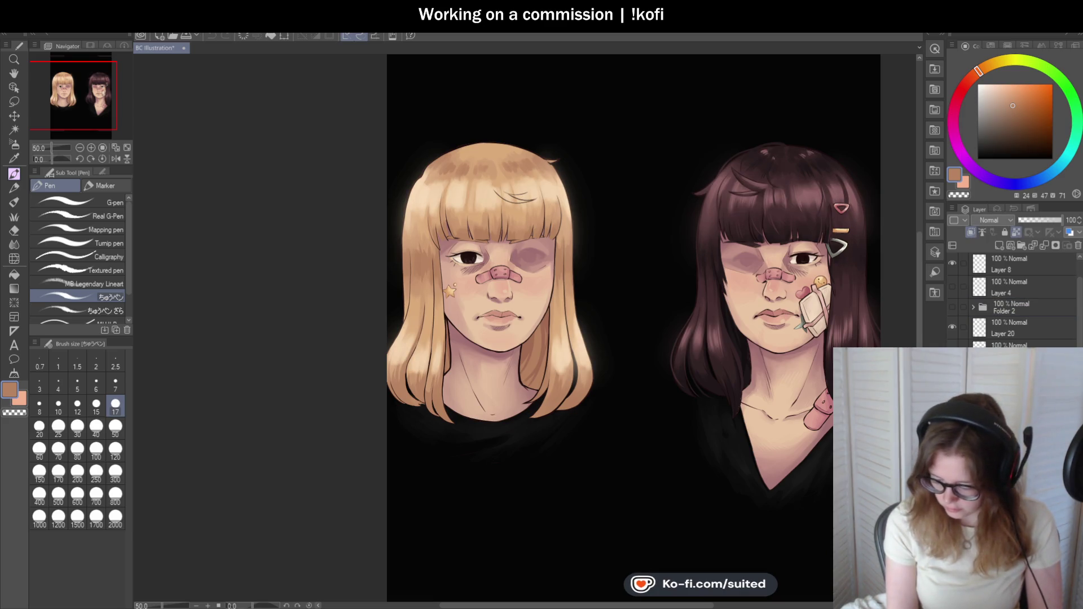
pyautogui.scroll(4, 516, 301)
# - Switch to the Round mixing brush and set its size to 12
pyautogui.scroll(-2, 473, 328)
pyautogui.scroll(1, 473, 329)
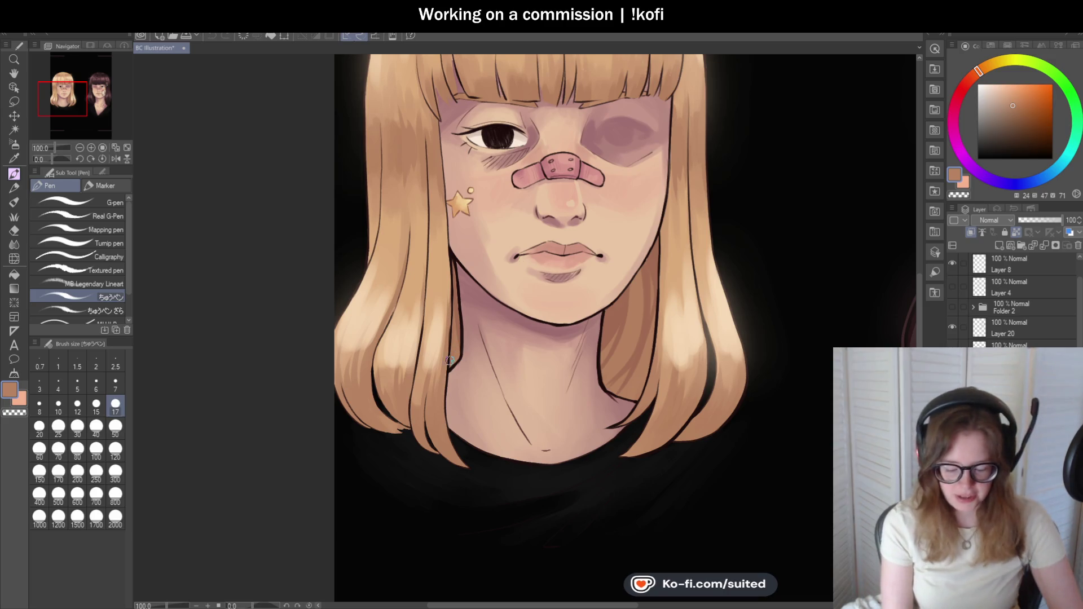
pyautogui.scroll(2, 396, 392)
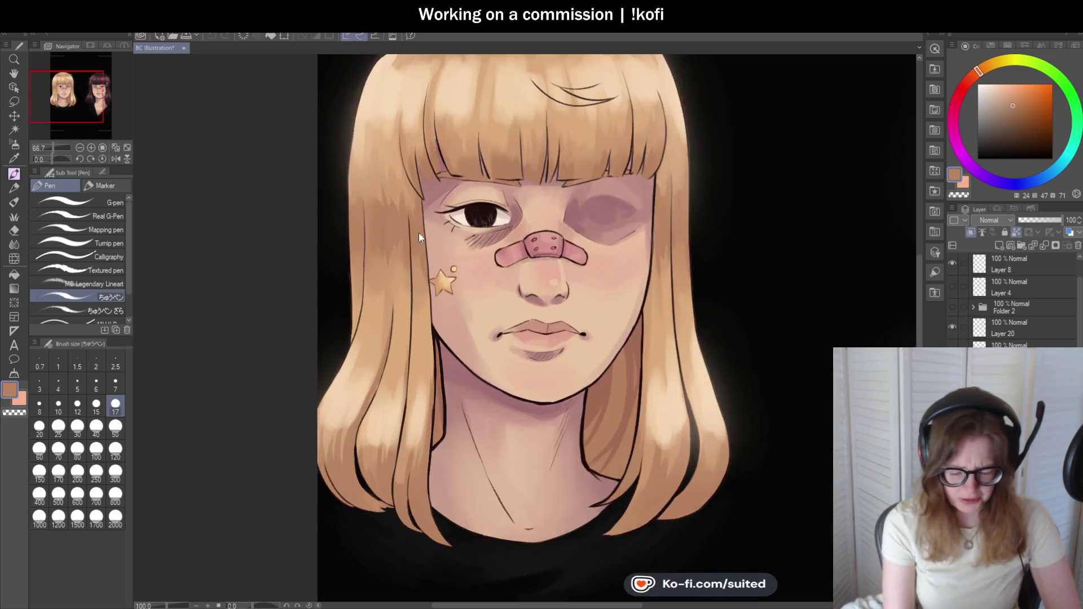
pyautogui.press('i')
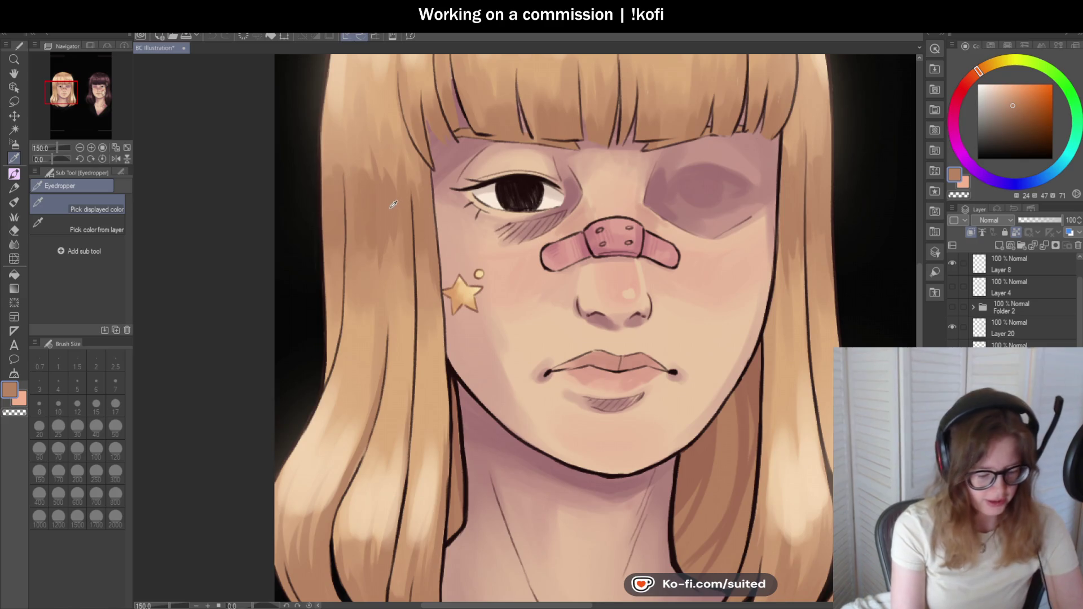
pyautogui.press('p')
pyautogui.press('b')
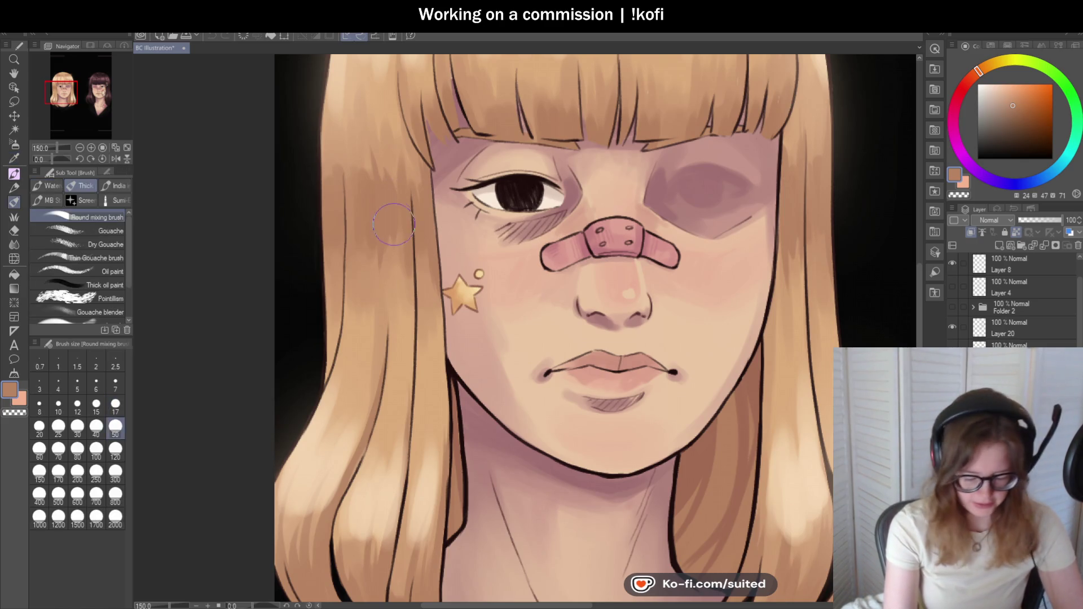
pyautogui.click(86, 406)
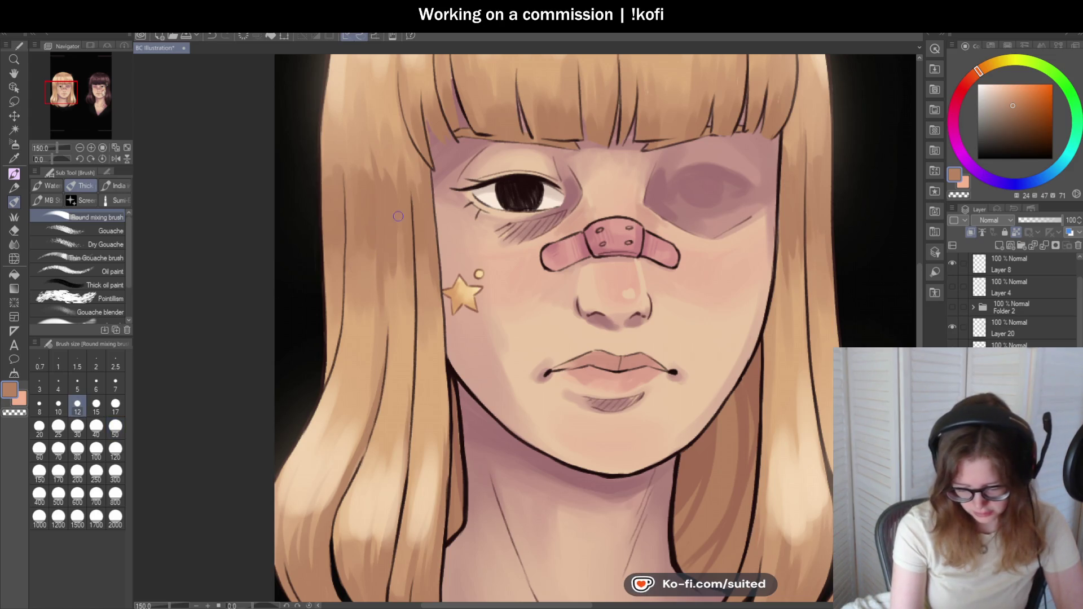
# - Blend the skin shading and hair edges around the blonde girl's face with the mixing brush
pyautogui.scroll(-3, 437, 265)
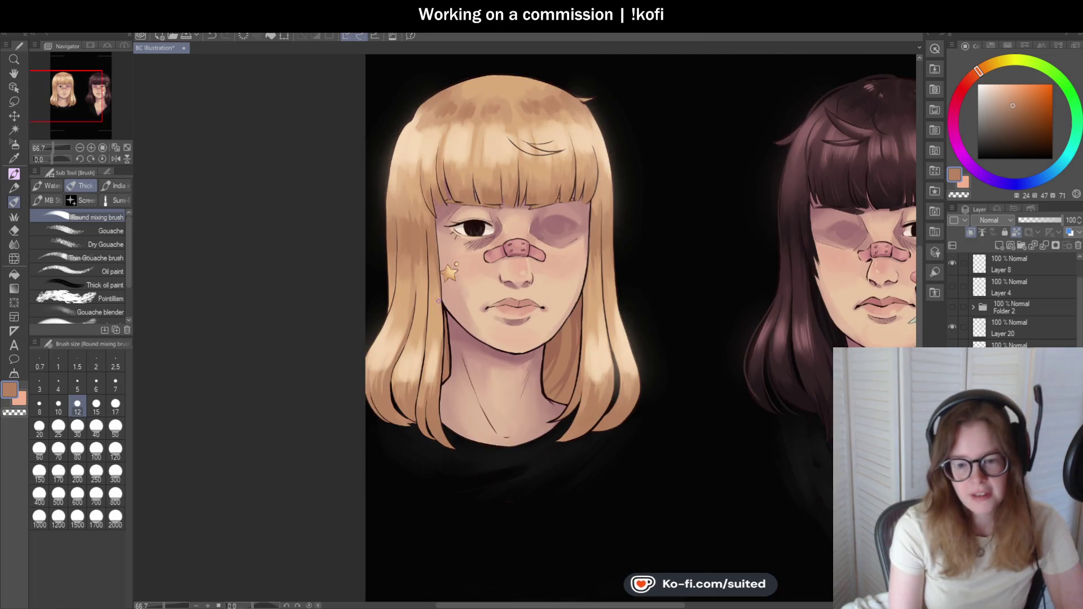
pyautogui.scroll(2, 468, 285)
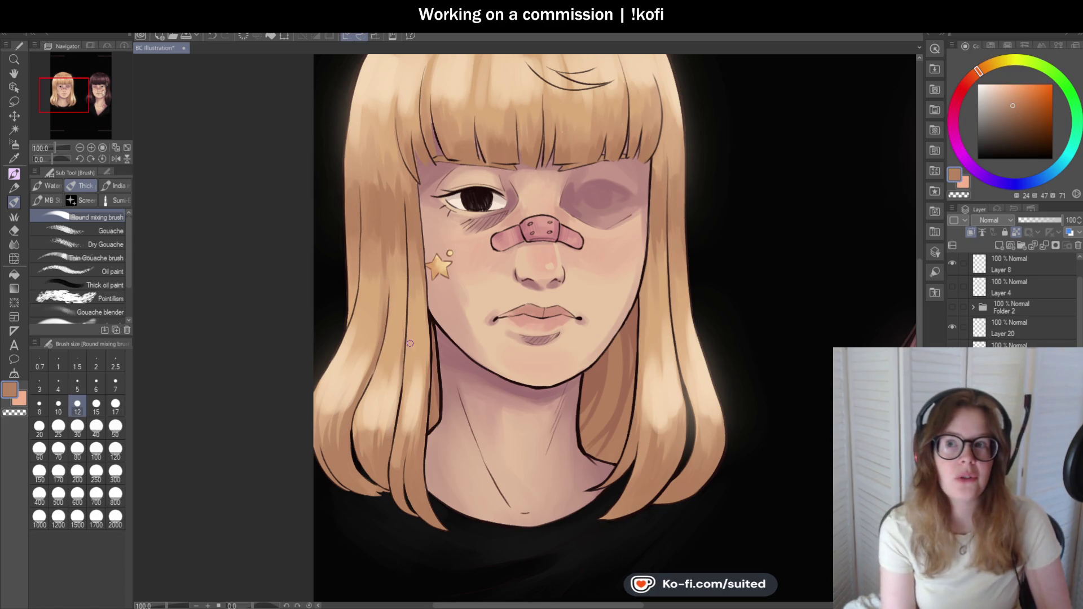
pyautogui.scroll(-1, 338, 226)
pyautogui.scroll(3, 548, 313)
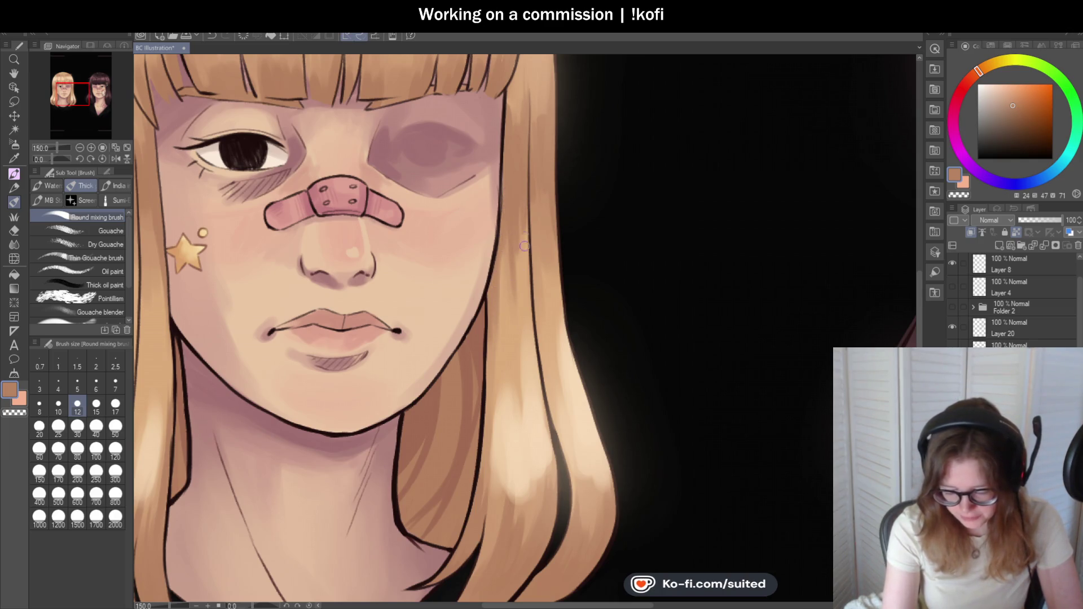
pyautogui.scroll(-2, 534, 186)
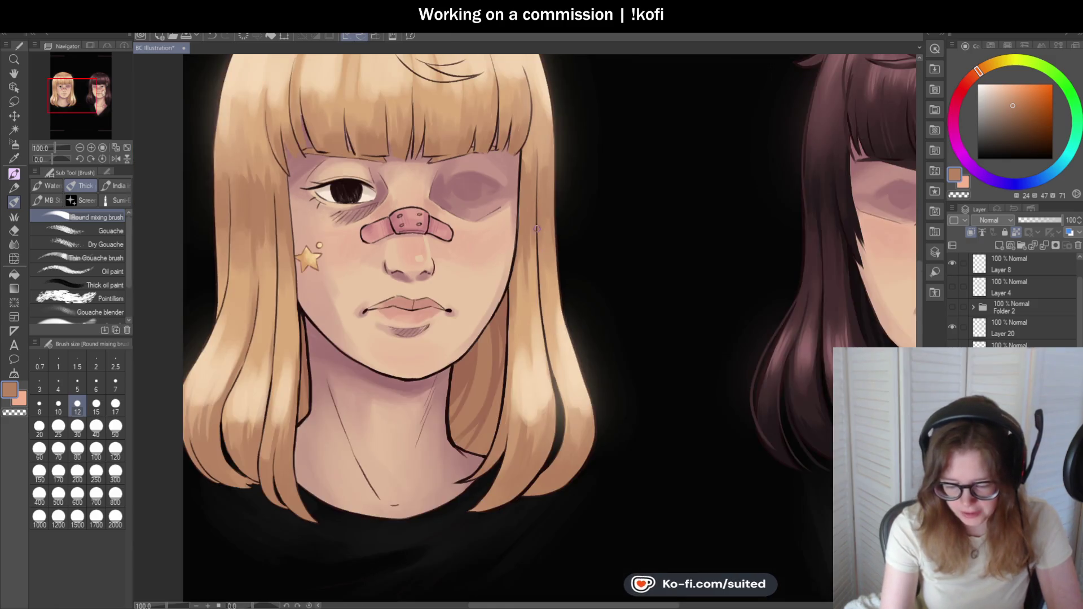
pyautogui.scroll(2, 531, 199)
pyautogui.scroll(-2, 531, 172)
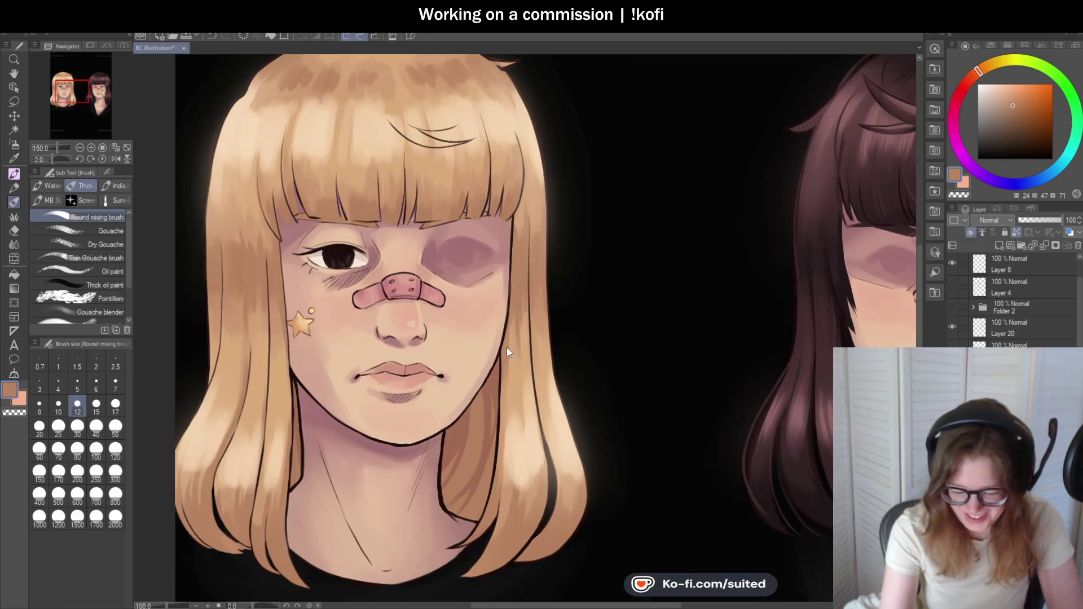
pyautogui.scroll(2, 510, 113)
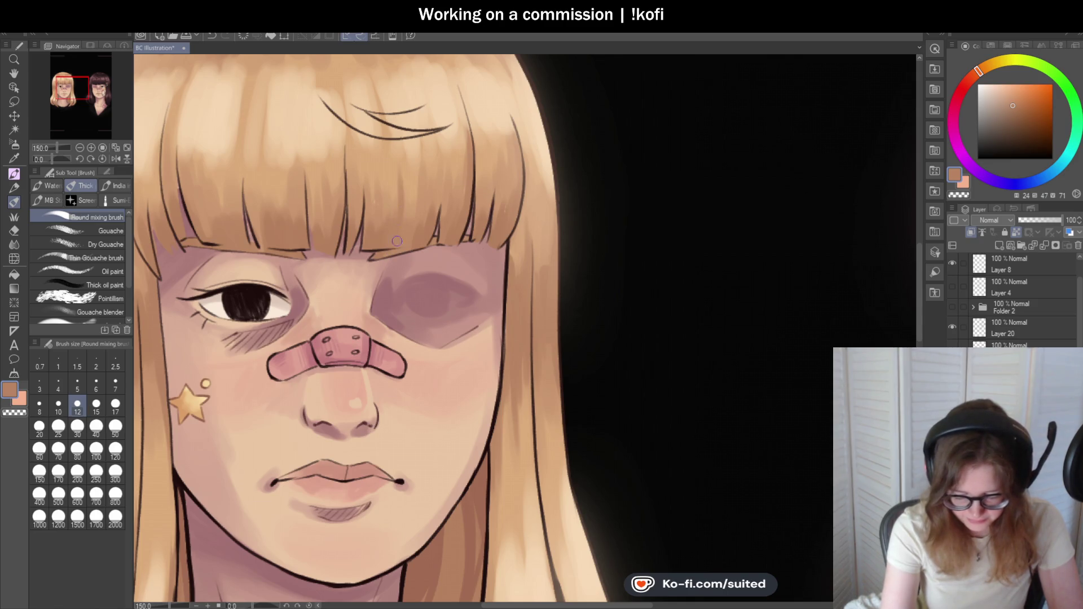
pyautogui.scroll(-5, 403, 240)
pyautogui.scroll(5, 434, 153)
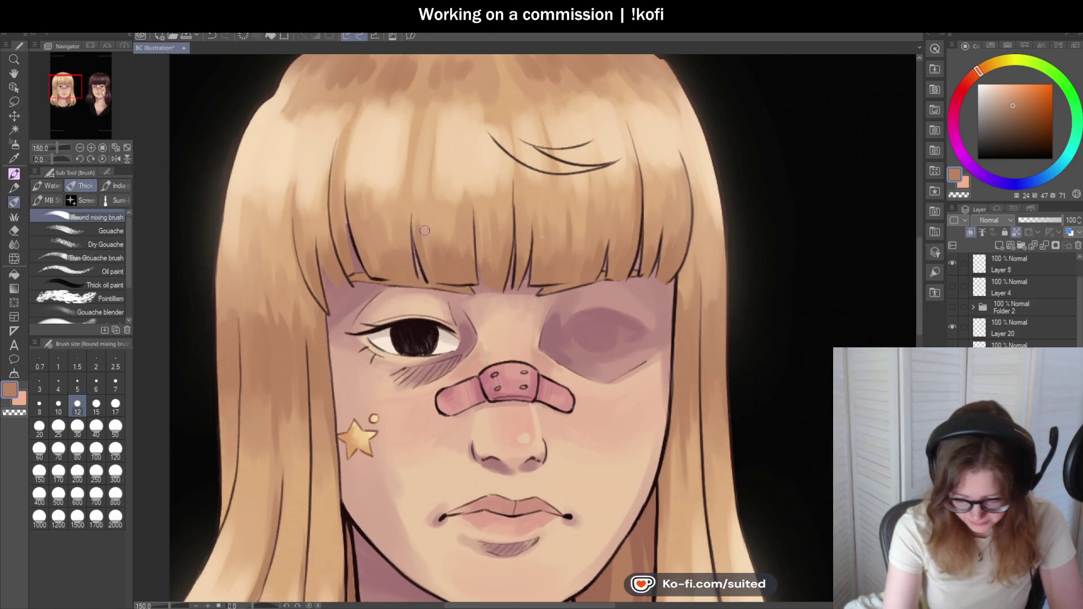
pyautogui.scroll(-5, 426, 236)
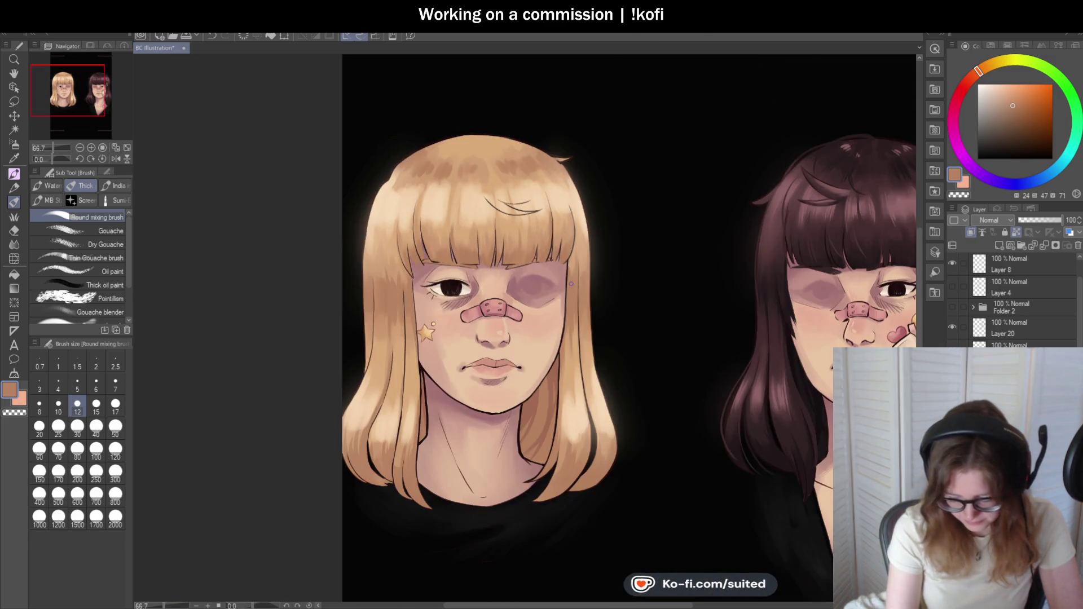
pyautogui.scroll(2, 478, 356)
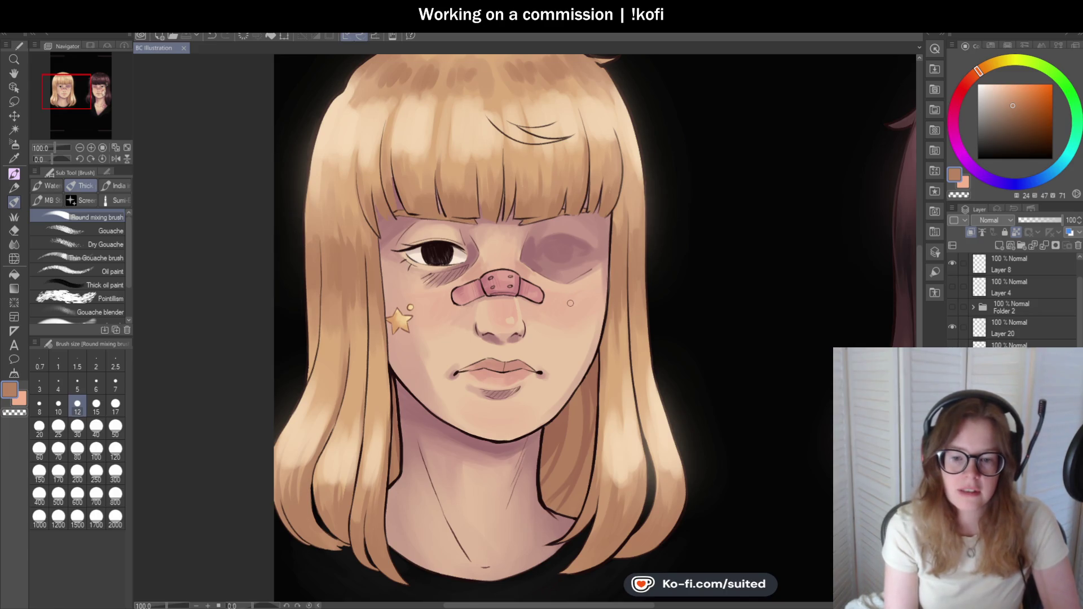
pyautogui.scroll(-3, 559, 315)
pyautogui.scroll(5, 366, 170)
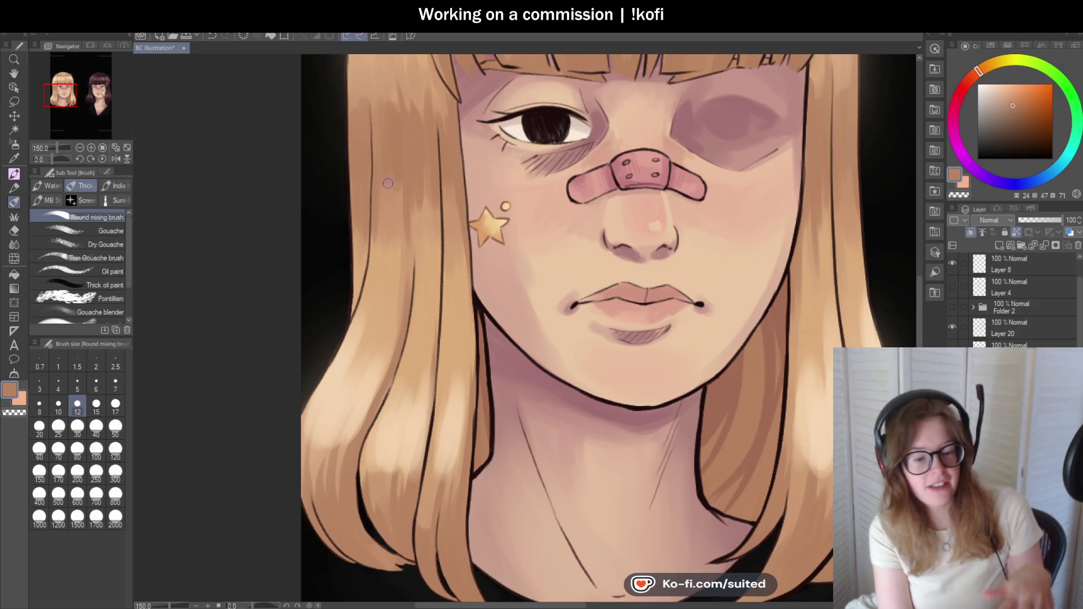
pyautogui.scroll(-2, 491, 228)
pyautogui.scroll(2, 620, 169)
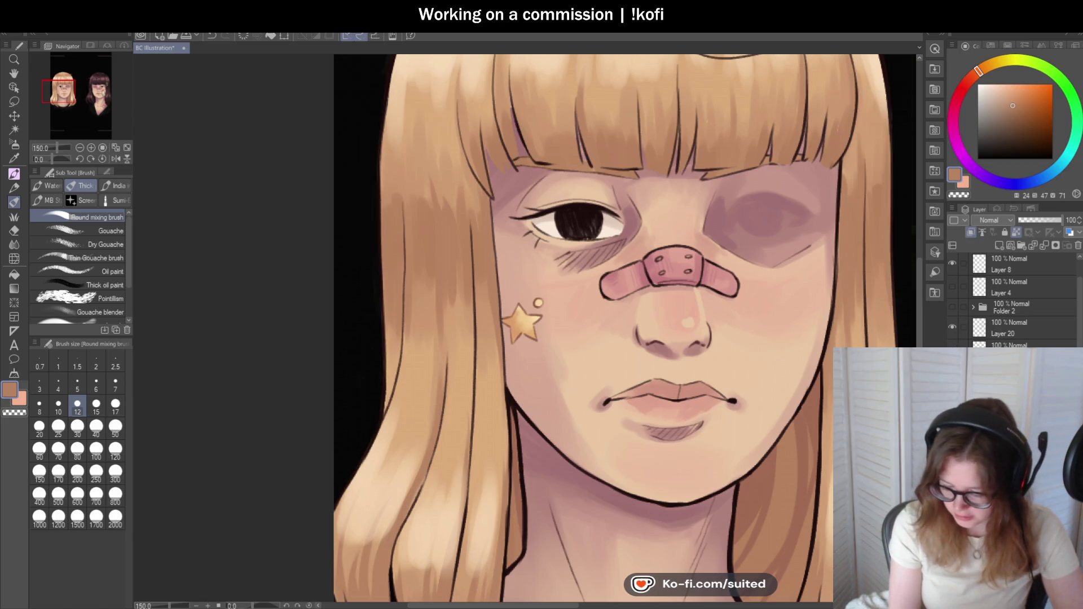
pyautogui.press('p')
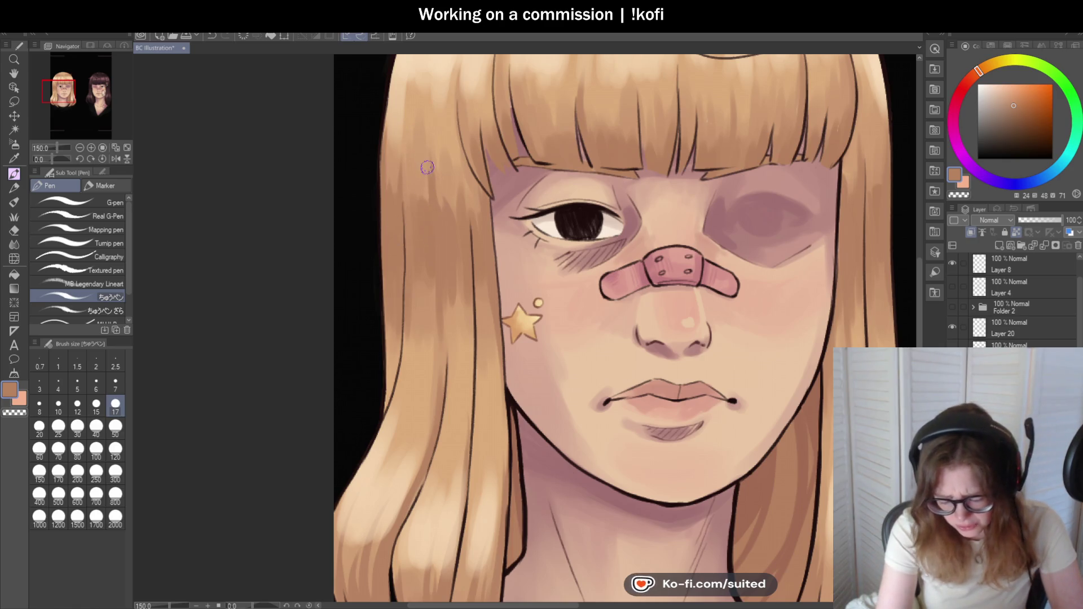
# - Sample the near-black brown at the hair's left edge and stroke along the hair outline with the Pen
pyautogui.scroll(-2, 433, 212)
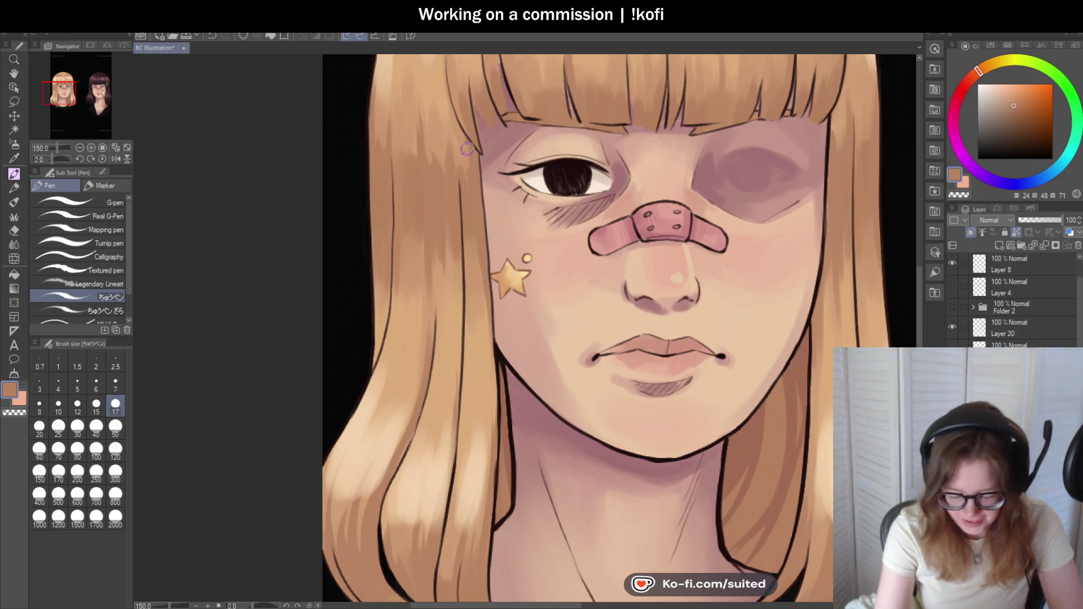
pyautogui.scroll(-3, 445, 218)
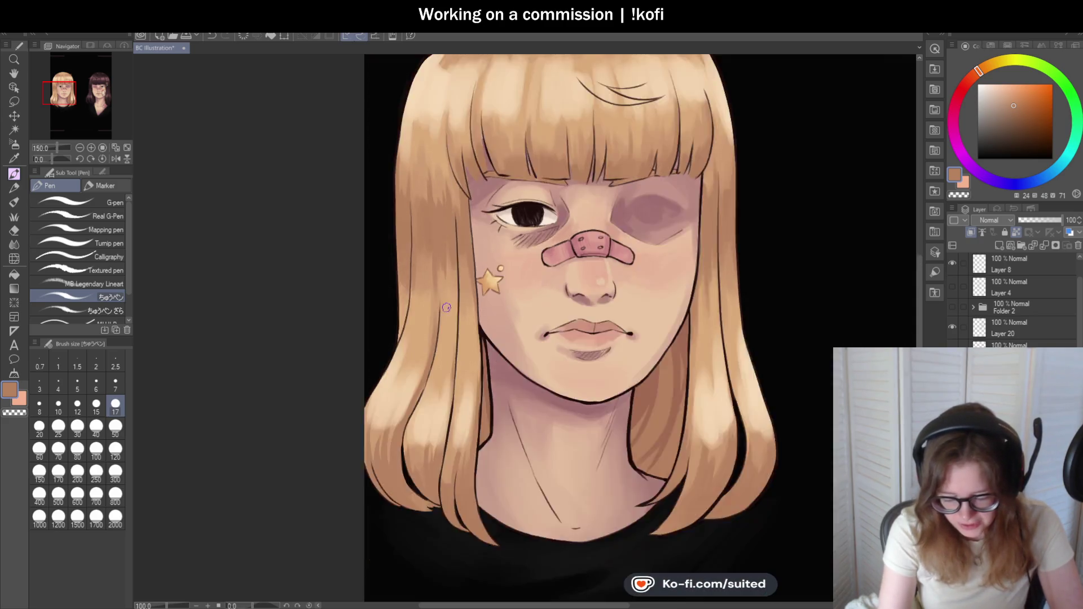
pyautogui.scroll(3, 451, 236)
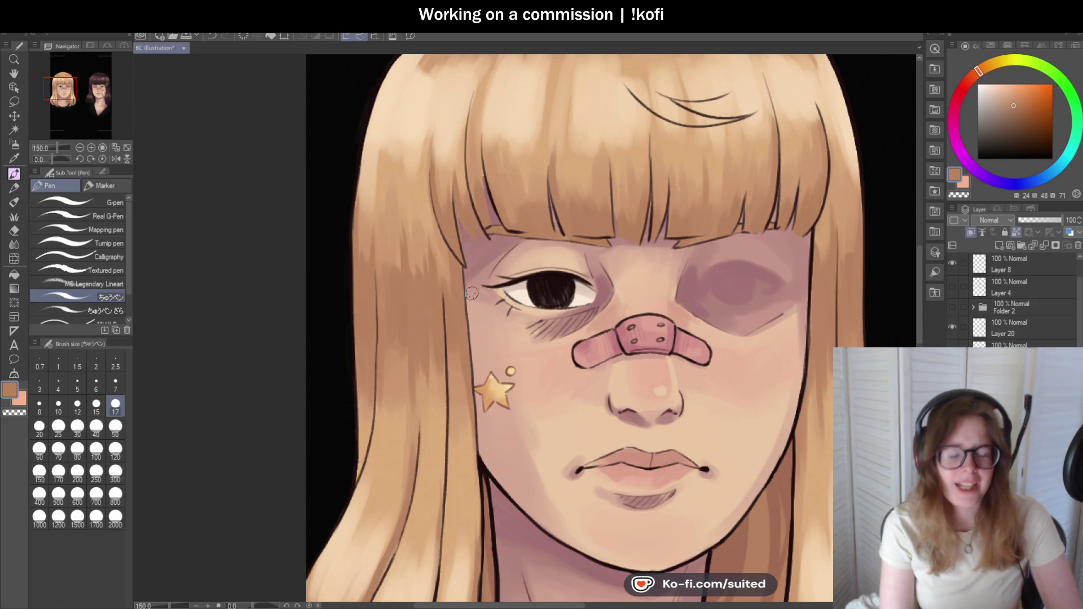
pyautogui.scroll(-3, 472, 292)
pyautogui.scroll(5, 458, 106)
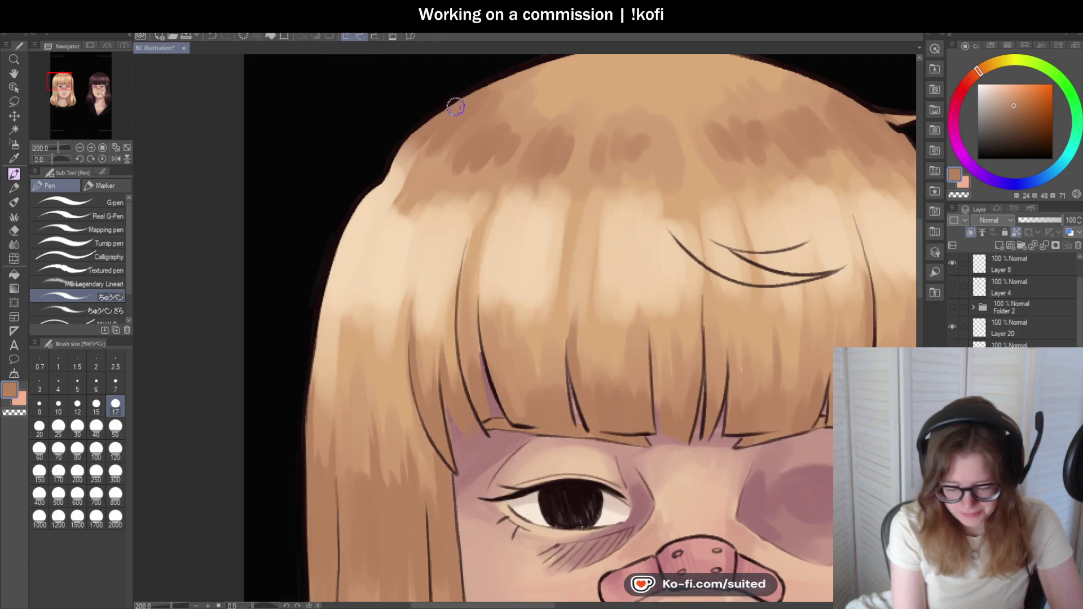
pyautogui.scroll(-2, 411, 174)
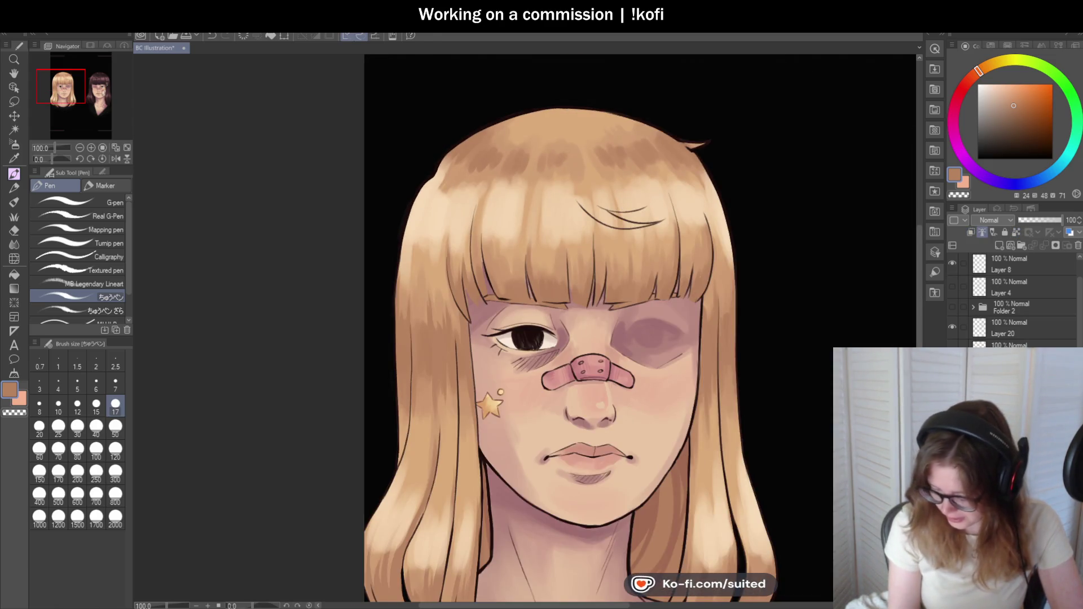
pyautogui.scroll(1, 452, 210)
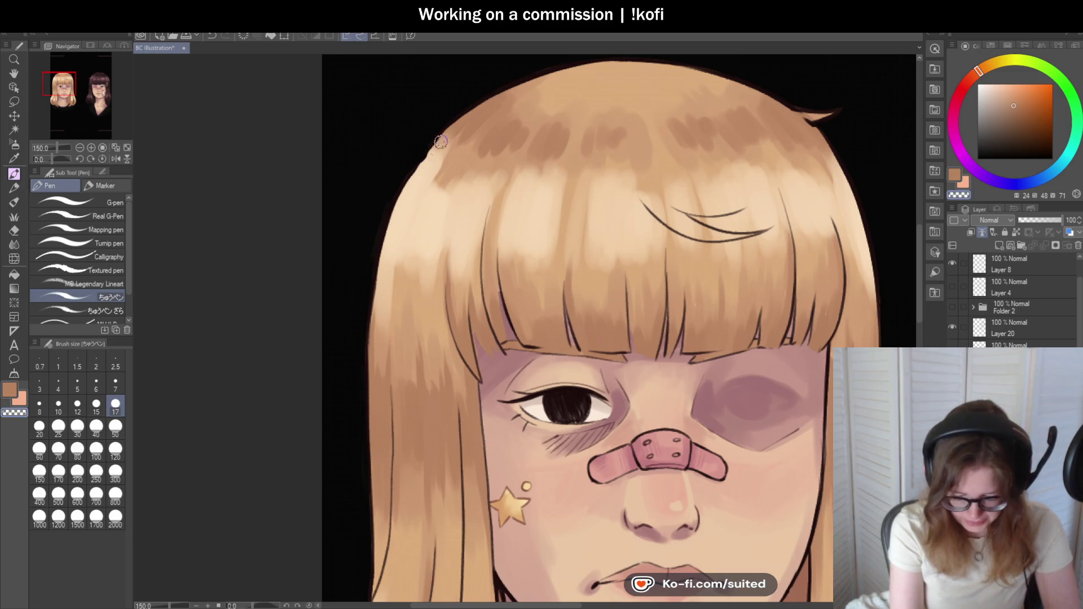
pyautogui.scroll(-1, 466, 107)
pyautogui.scroll(2, 467, 114)
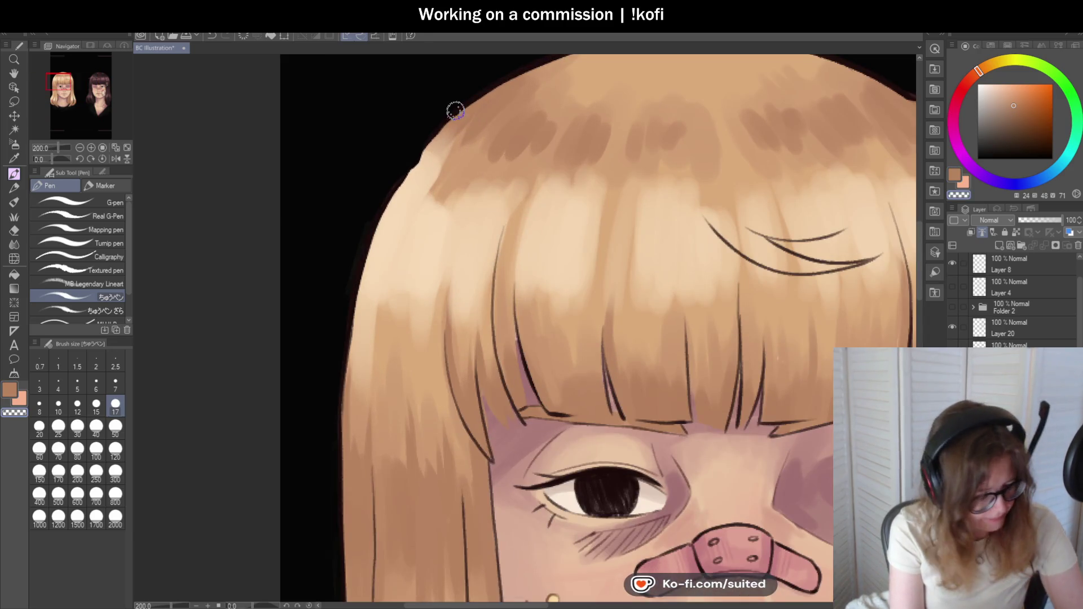
pyautogui.press('i')
pyautogui.click(465, 106)
pyautogui.press('p')
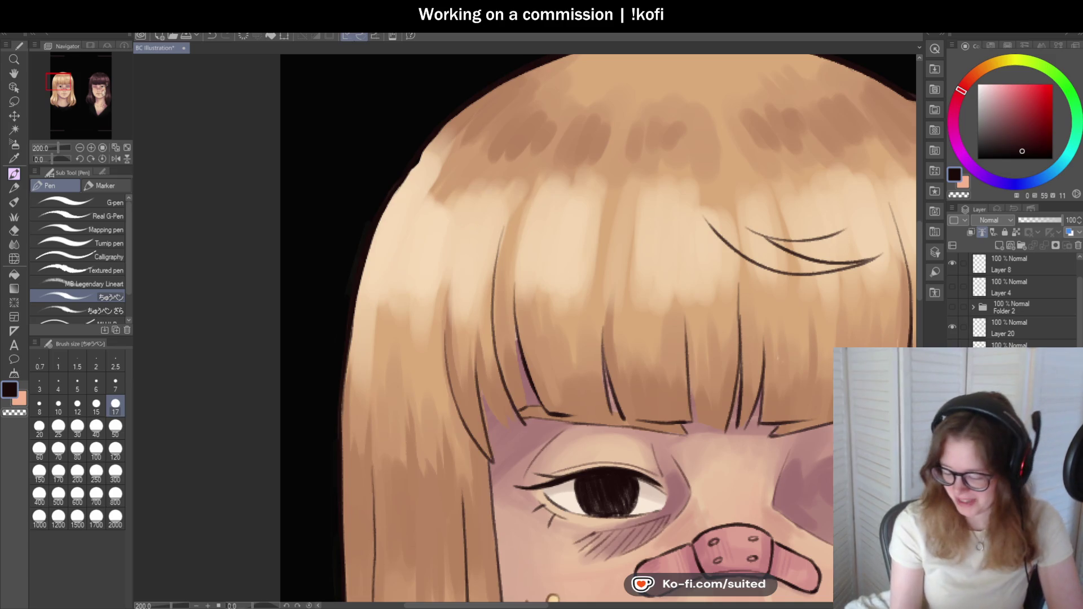
pyautogui.scroll(-3, 1015, 299)
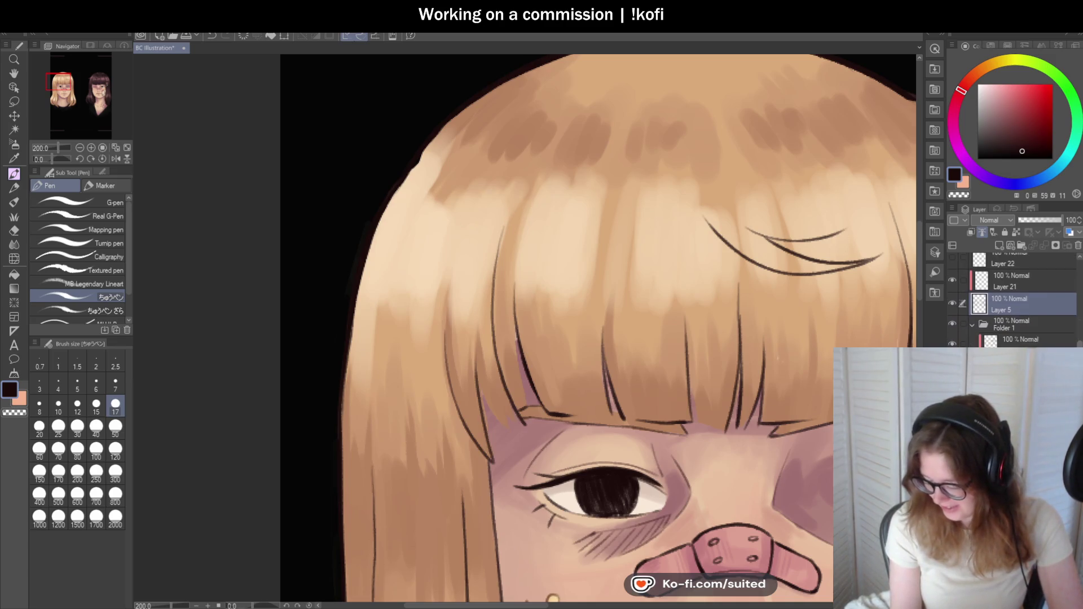
# - Sample a skin tone from the face, then switch to transparent colour to erase
pyautogui.scroll(-3, 550, 228)
pyautogui.scroll(3, 745, 435)
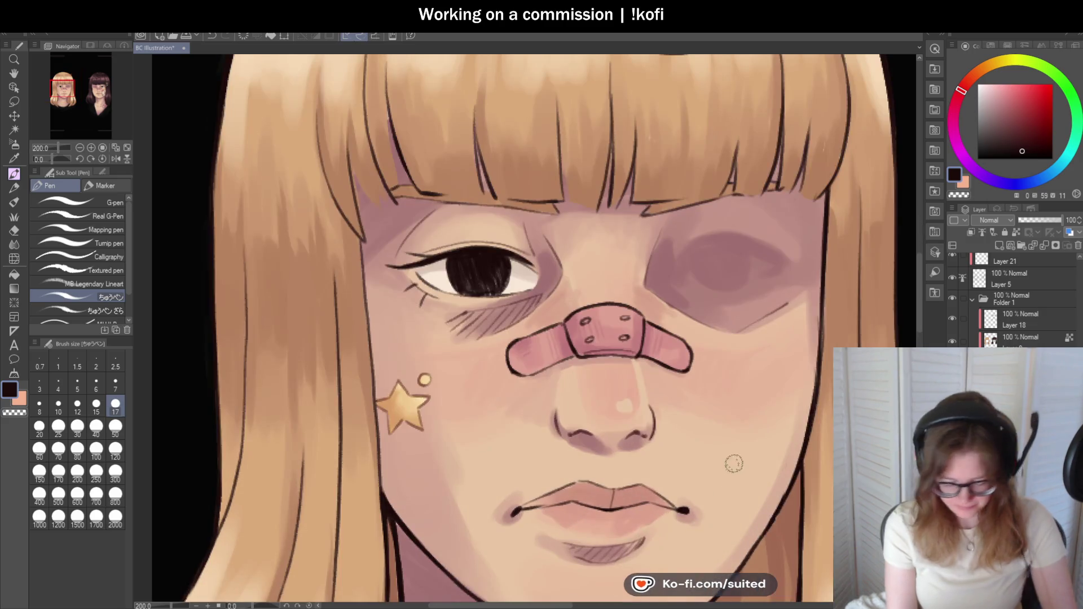
pyautogui.keyDown('alt'); pyautogui.click(744, 456); pyautogui.keyUp('alt')
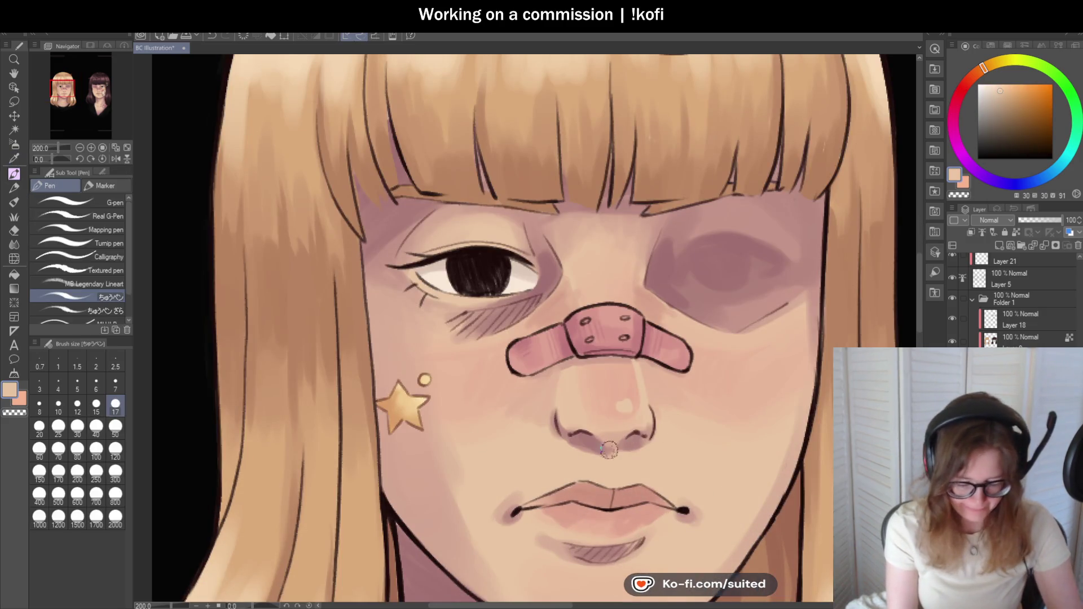
pyautogui.scroll(-1, 612, 494)
pyautogui.scroll(-2, 485, 243)
pyautogui.scroll(3, 369, 103)
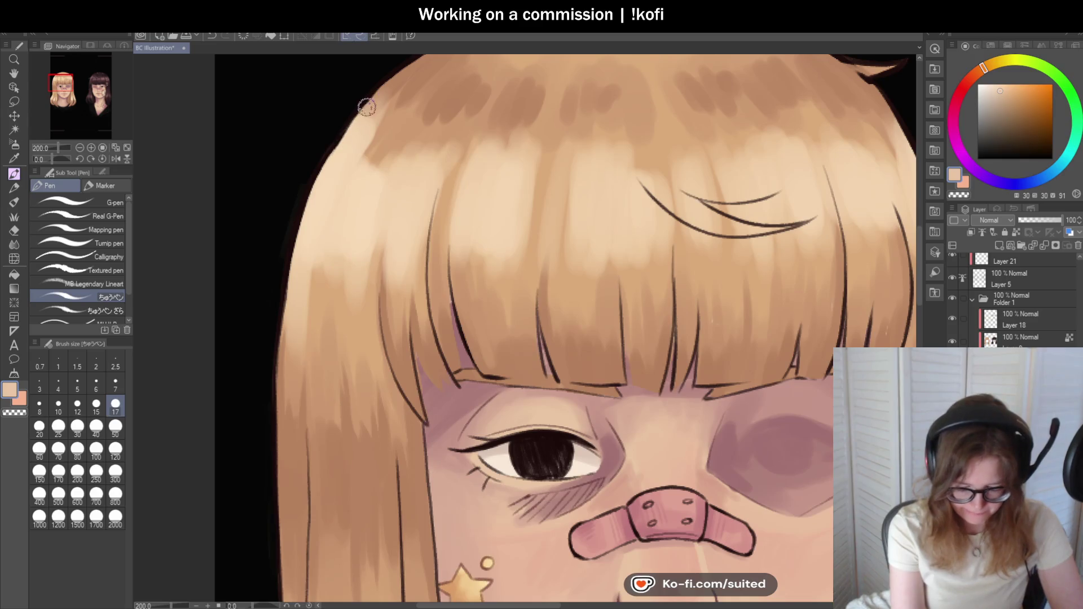
pyautogui.press('c')
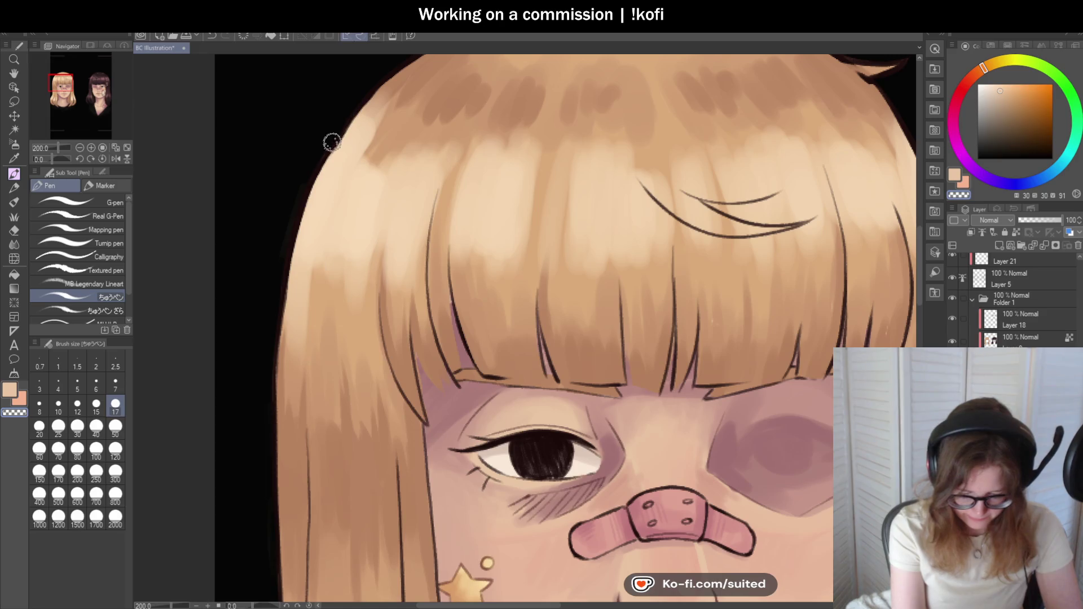
pyautogui.scroll(-1, 353, 293)
pyautogui.scroll(-1, 353, 290)
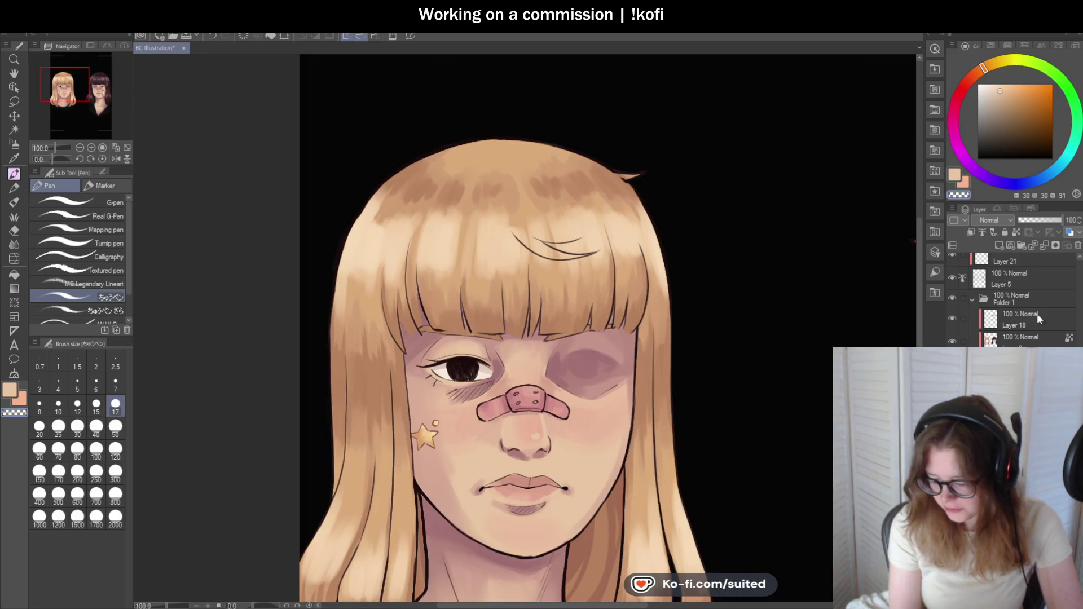
pyautogui.scroll(2, 1015, 299)
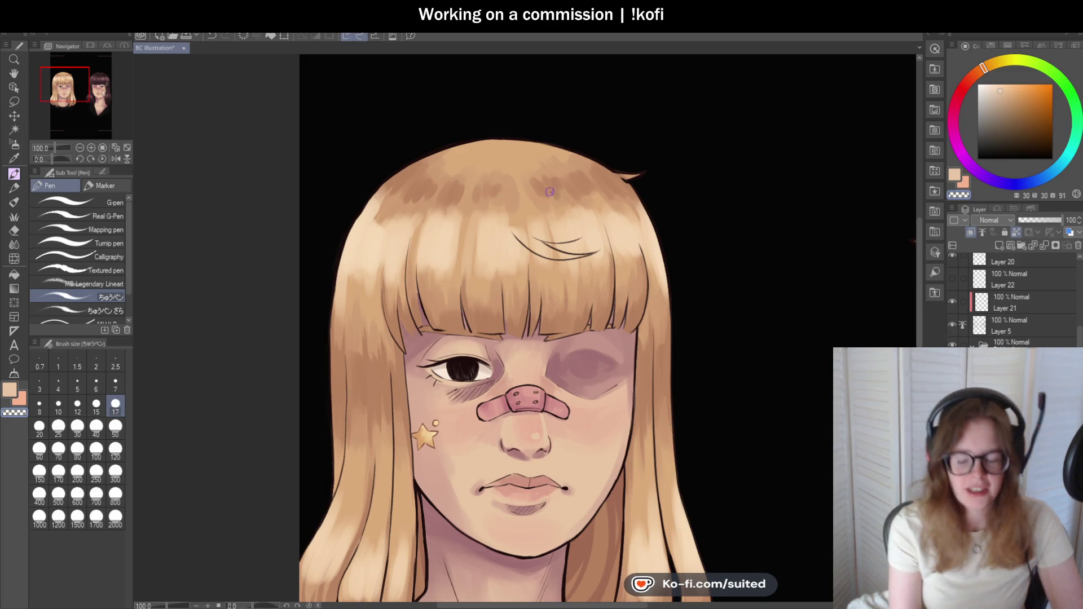
pyautogui.scroll(-1, 527, 244)
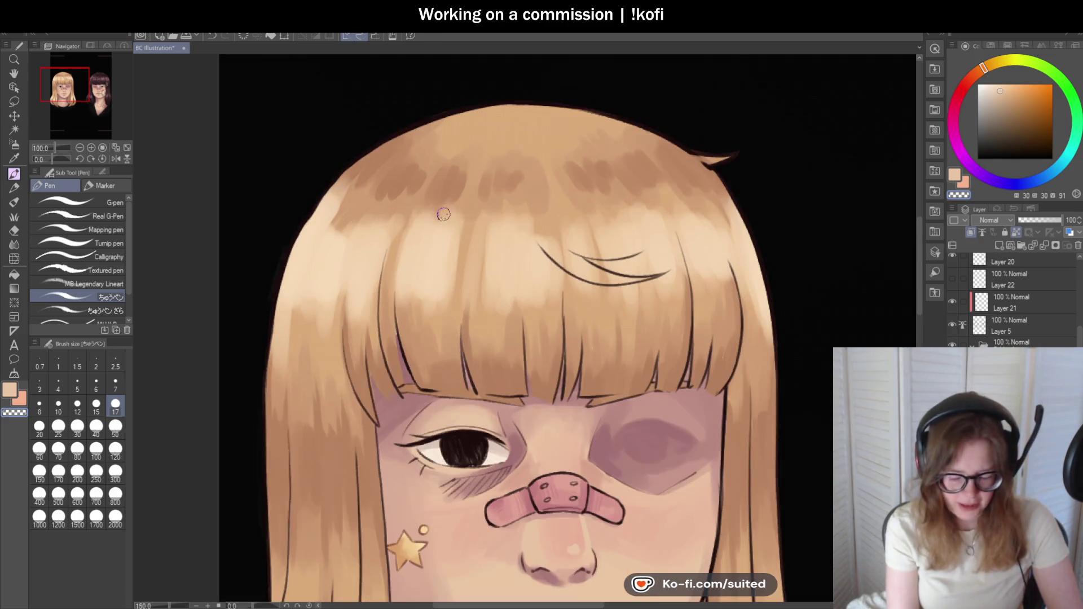
pyautogui.scroll(1, 457, 201)
# - Sample darker hair tans and paint dark vertical shading strokes across the upper hair
pyautogui.press('i')
pyautogui.click(398, 176)
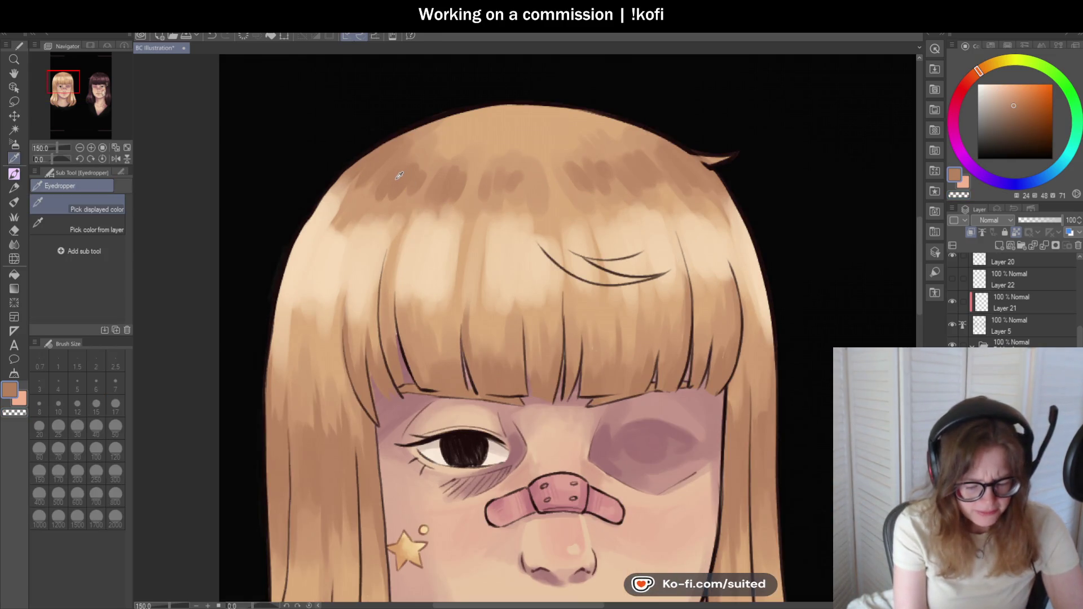
pyautogui.press('p')
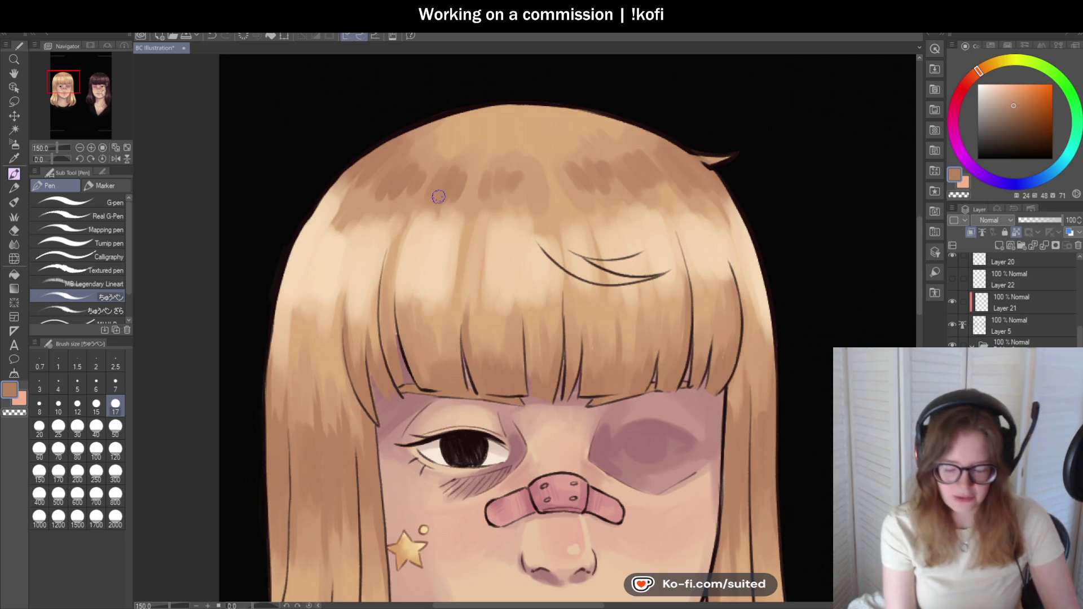
pyautogui.scroll(1, 417, 171)
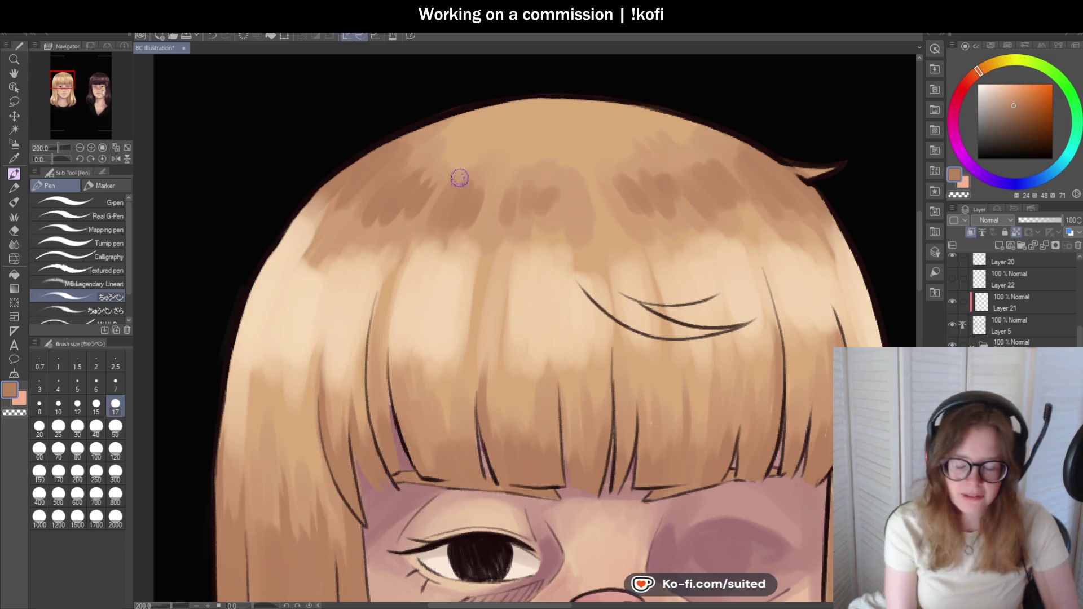
pyautogui.scroll(2, 395, 197)
pyautogui.scroll(-4, 375, 249)
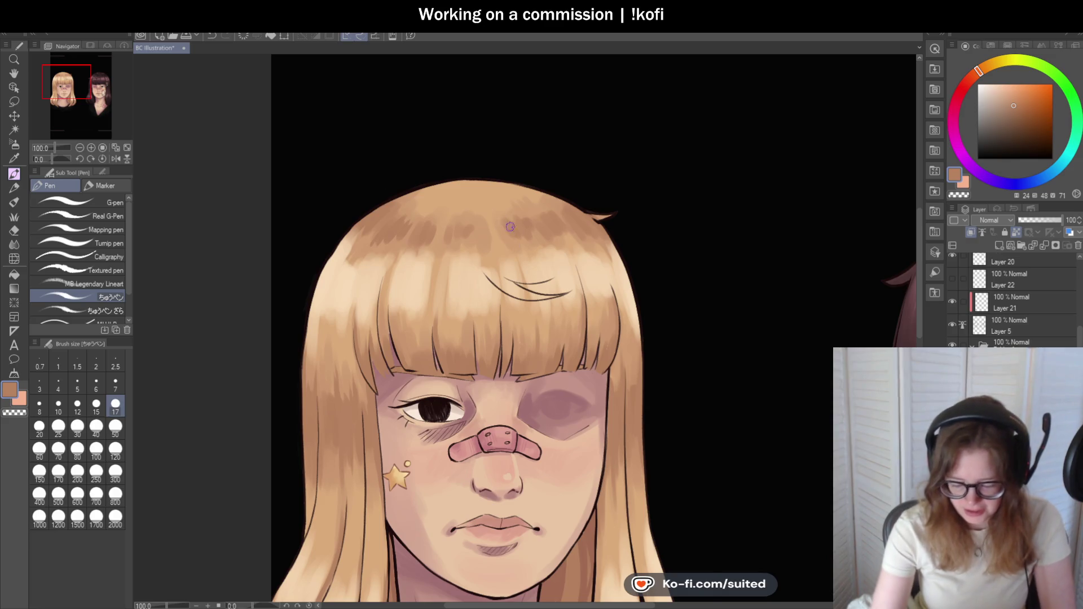
pyautogui.scroll(2, 511, 230)
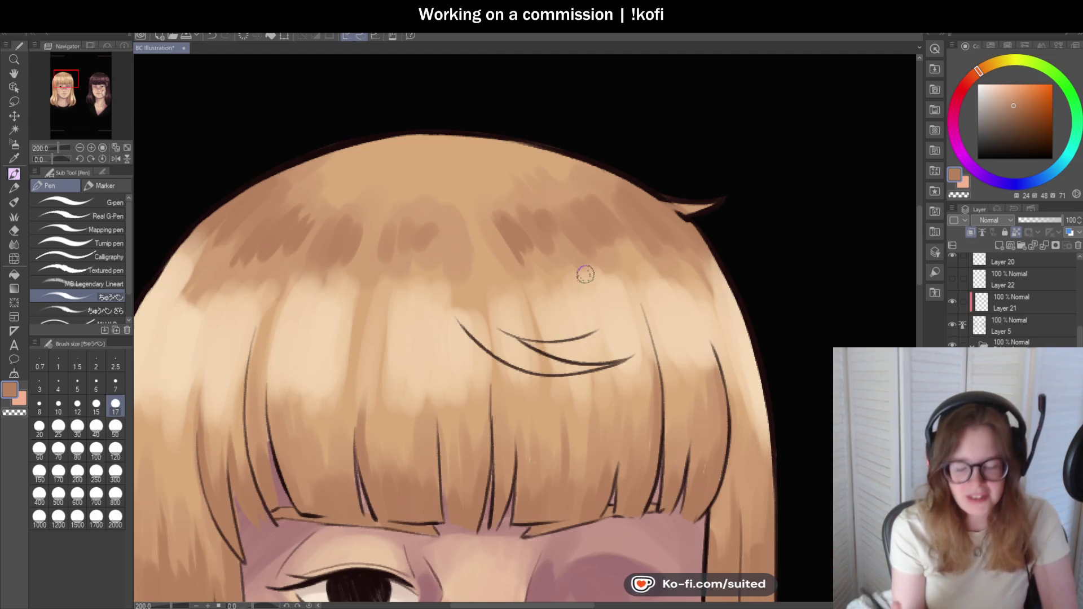
pyautogui.scroll(2, 445, 204)
pyautogui.moveTo(433, 215); pyautogui.dragTo(443, 280)
pyautogui.moveTo(479, 230)
pyautogui.mouseDown()
pyautogui.moveTo(480, 269)
pyautogui.moveTo(472, 250)
pyautogui.mouseUp()
pyautogui.keyDown('alt'); pyautogui.click(410, 231); pyautogui.keyUp('alt')
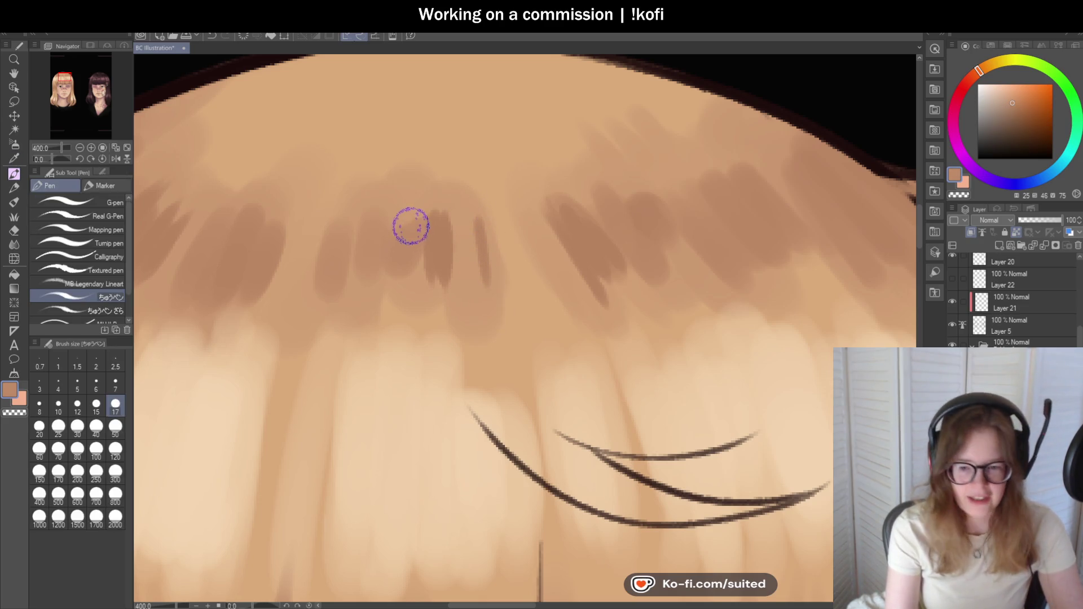
pyautogui.moveTo(454, 242); pyautogui.dragTo(459, 274)
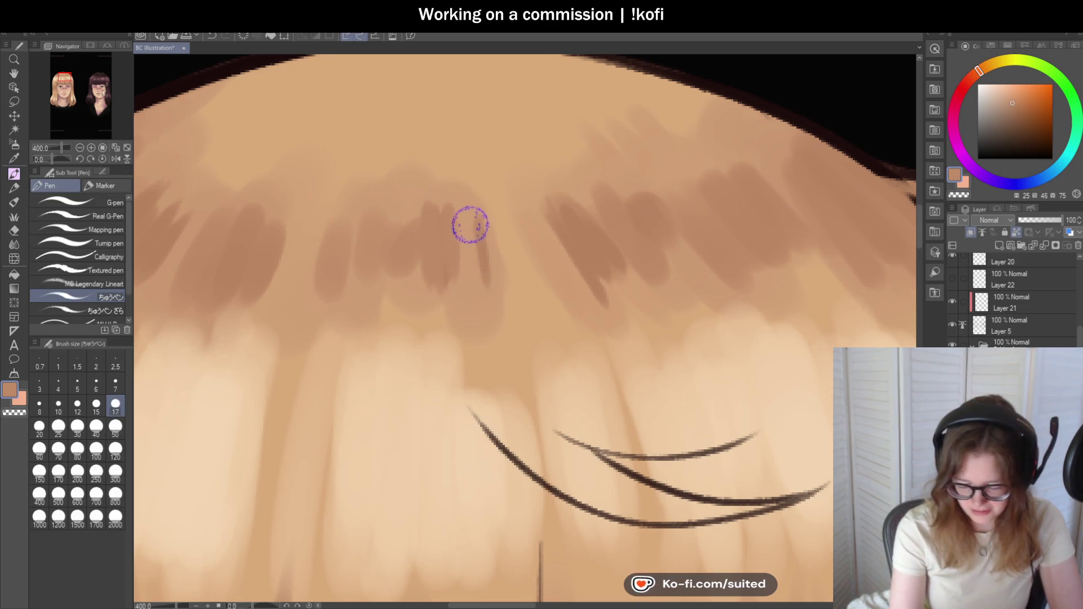
# - Move to the layer below Layer 5 and sample a lighter tan from the bangs
pyautogui.scroll(-5, 330, 305)
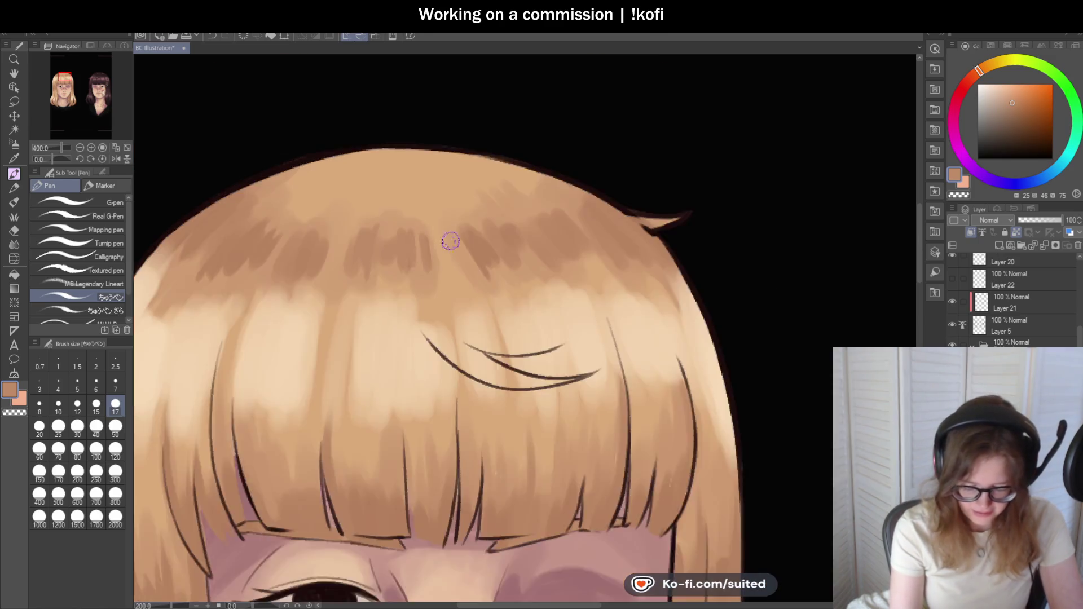
pyautogui.scroll(2, 588, 310)
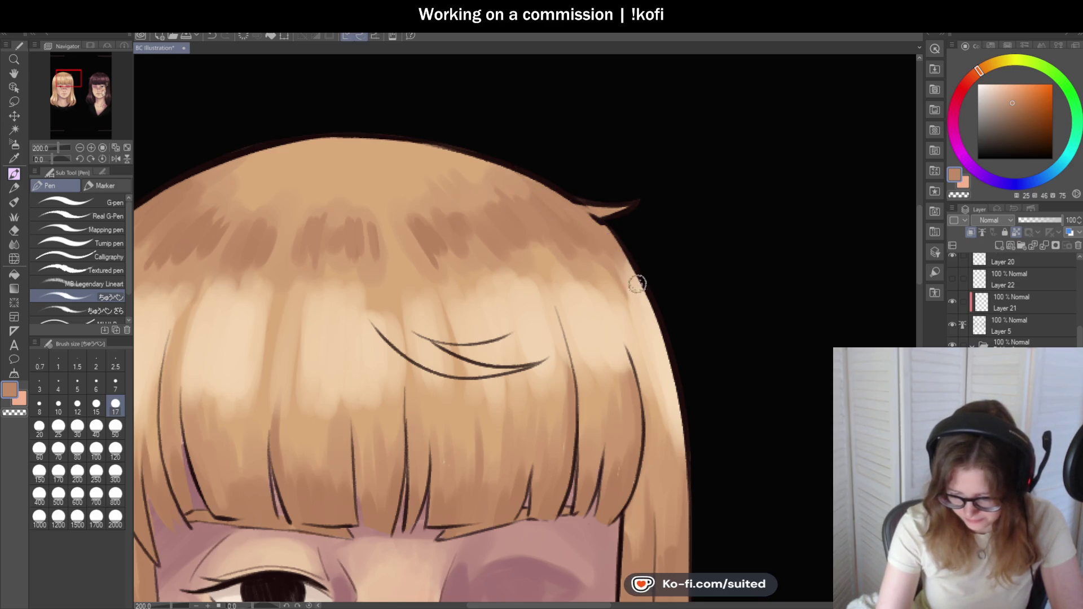
pyautogui.scroll(-1, 620, 247)
pyautogui.scroll(1, 621, 246)
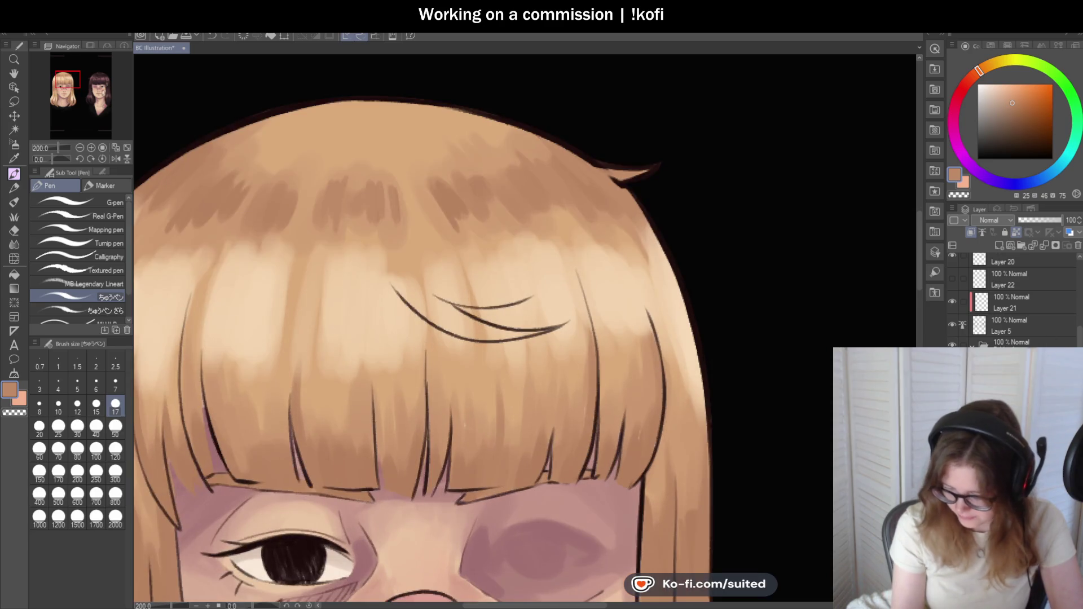
pyautogui.click(1037, 332)
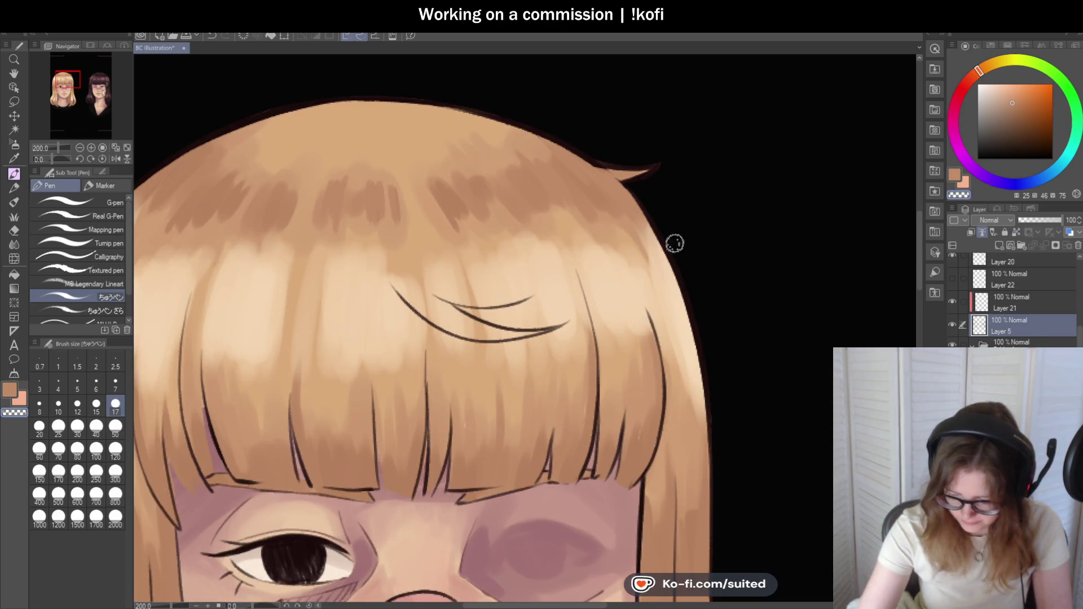
pyautogui.click(1040, 342)
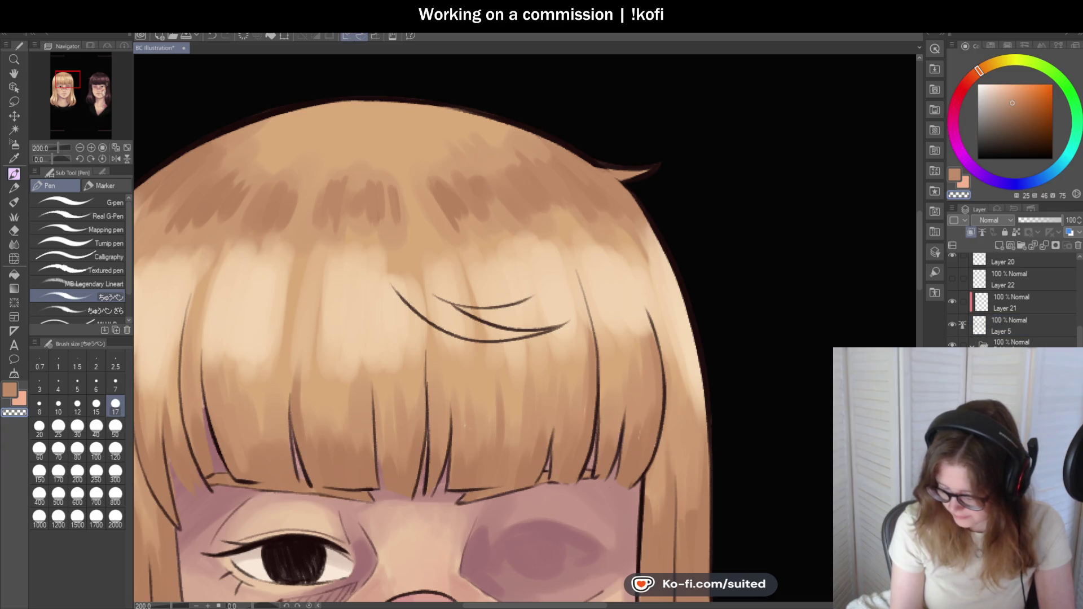
pyautogui.keyDown('alt'); pyautogui.click(535, 186); pyautogui.keyUp('alt')
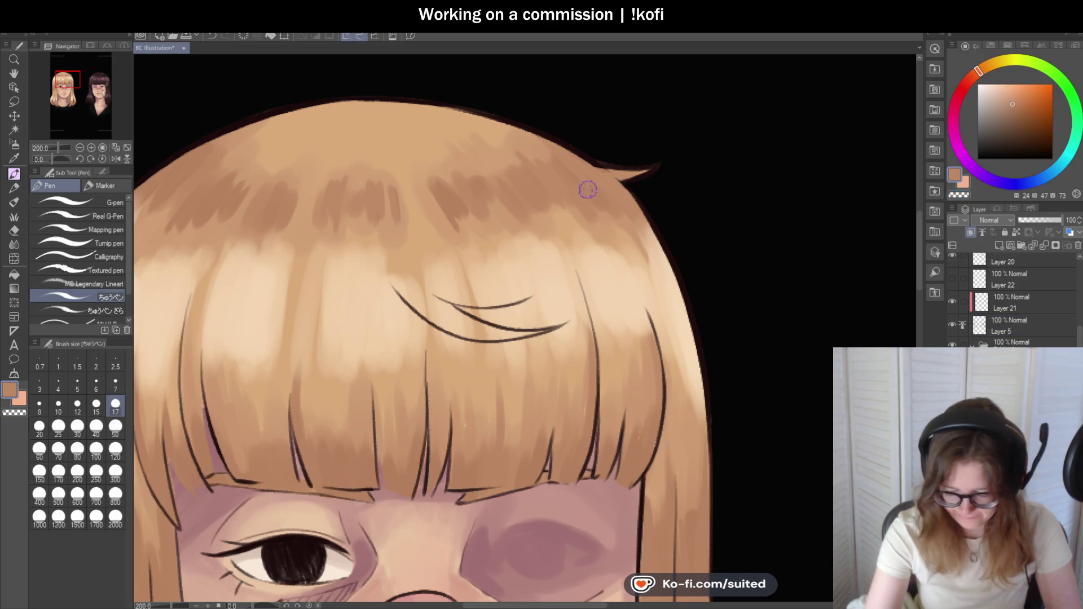
pyautogui.scroll(-3, 515, 179)
pyautogui.scroll(3, 514, 180)
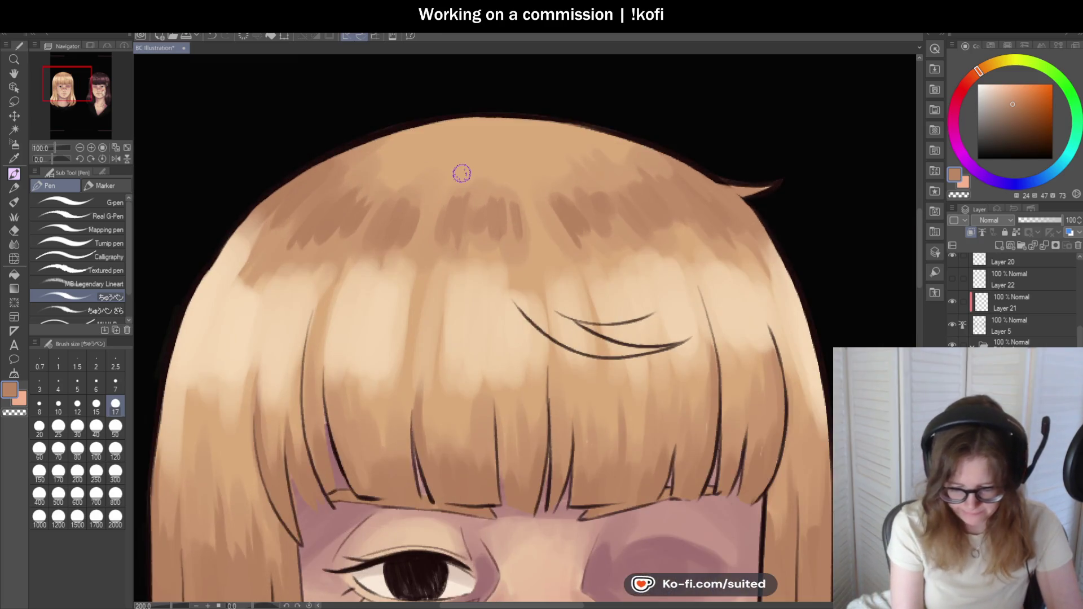
pyautogui.keyDown('alt'); pyautogui.click(364, 171); pyautogui.keyUp('alt')
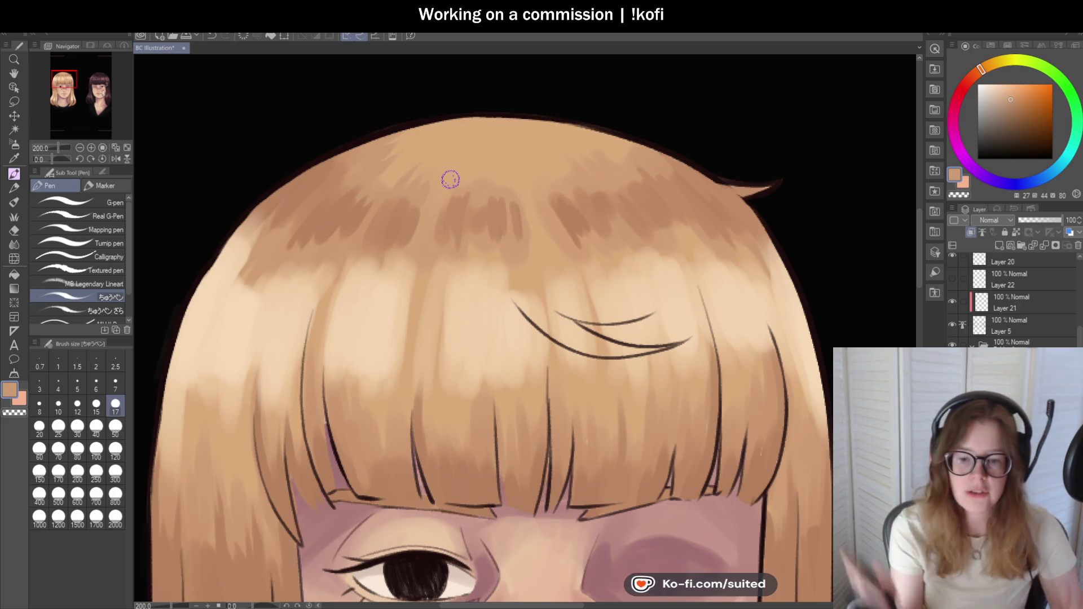
pyautogui.scroll(-1, 535, 237)
pyautogui.scroll(1, 549, 249)
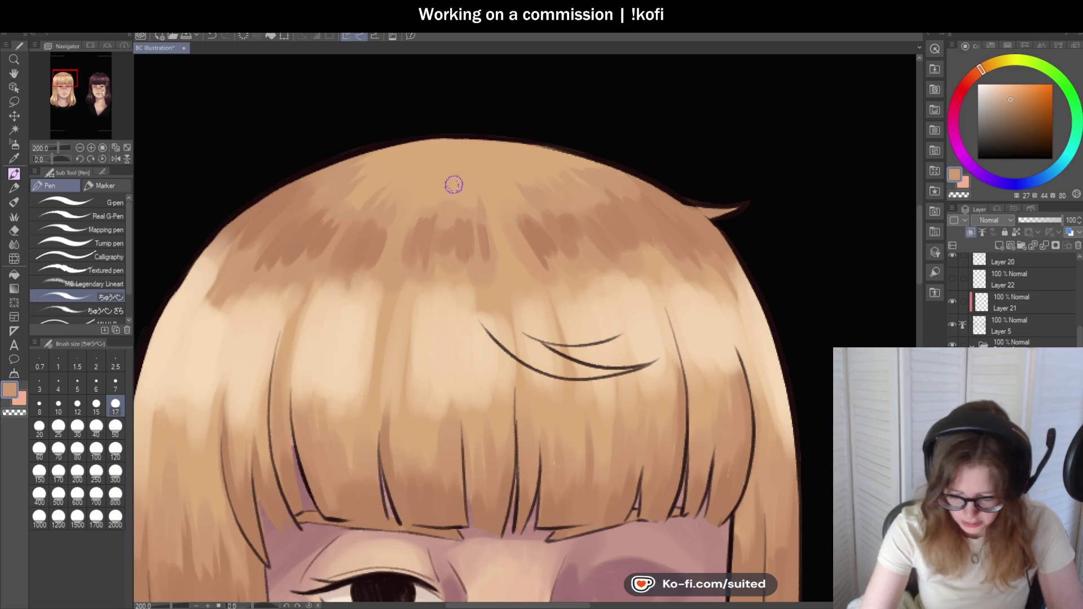
pyautogui.scroll(-3, 446, 210)
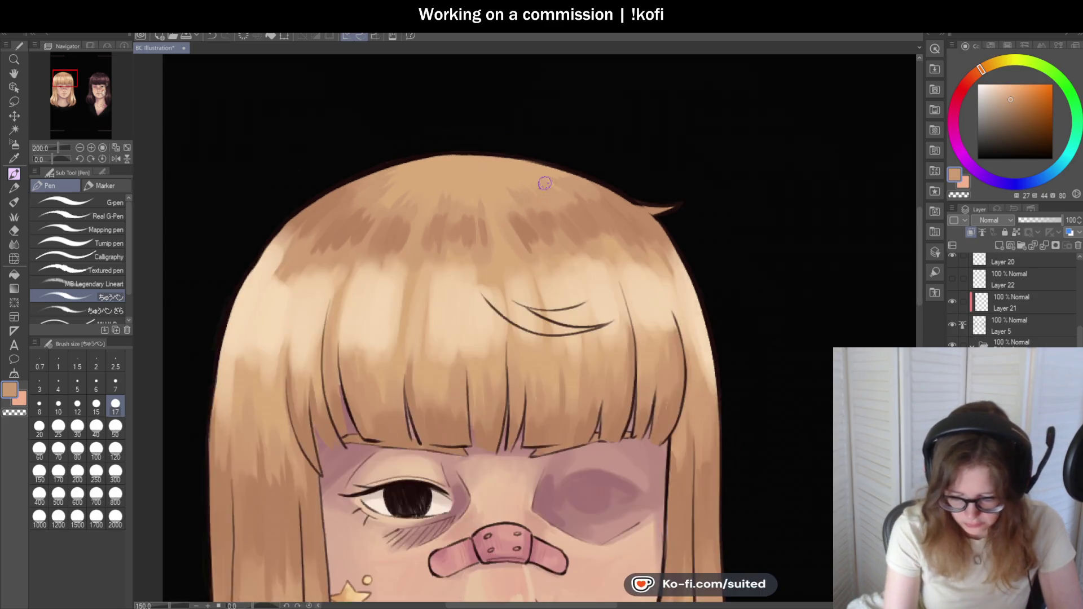
# - Zoom around the blonde portrait to inspect the new hair shading and highlights
pyautogui.scroll(2, 608, 249)
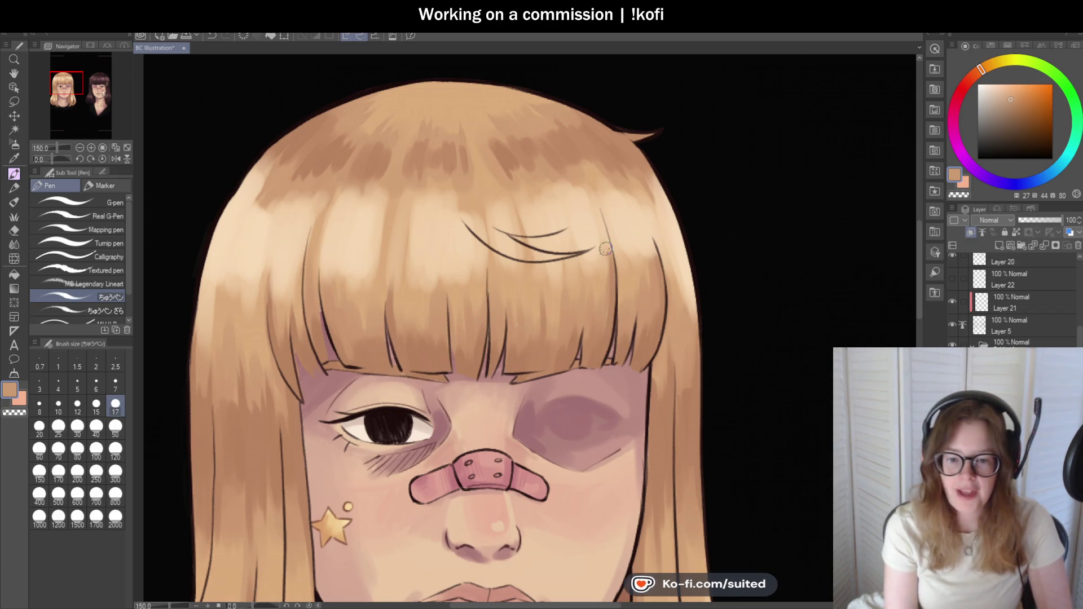
pyautogui.scroll(-2, 572, 240)
pyautogui.scroll(4, 349, 247)
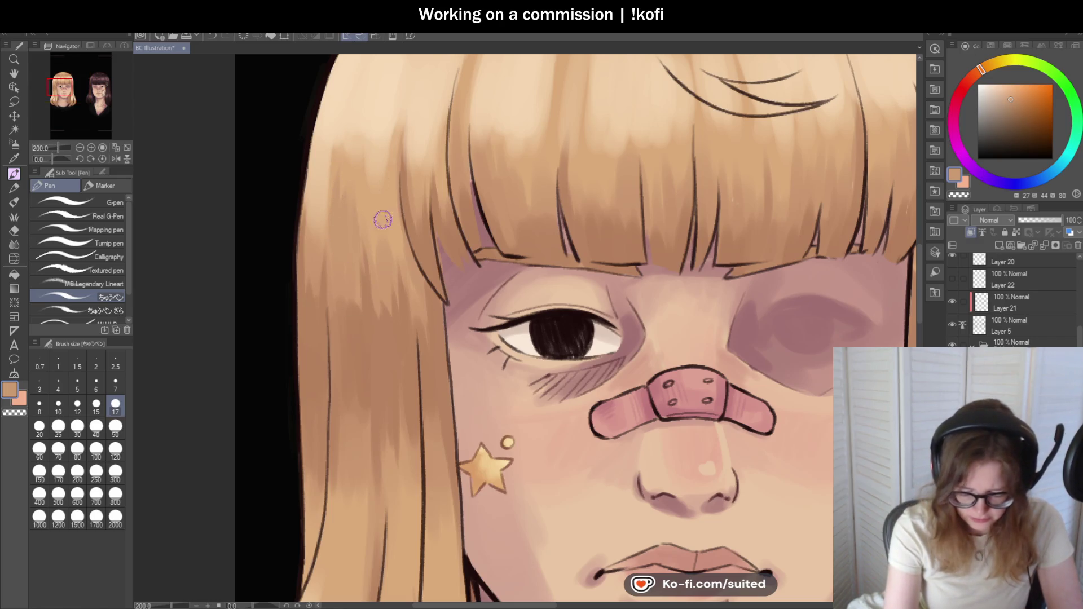
pyautogui.scroll(-1, 393, 401)
pyautogui.scroll(1, 388, 350)
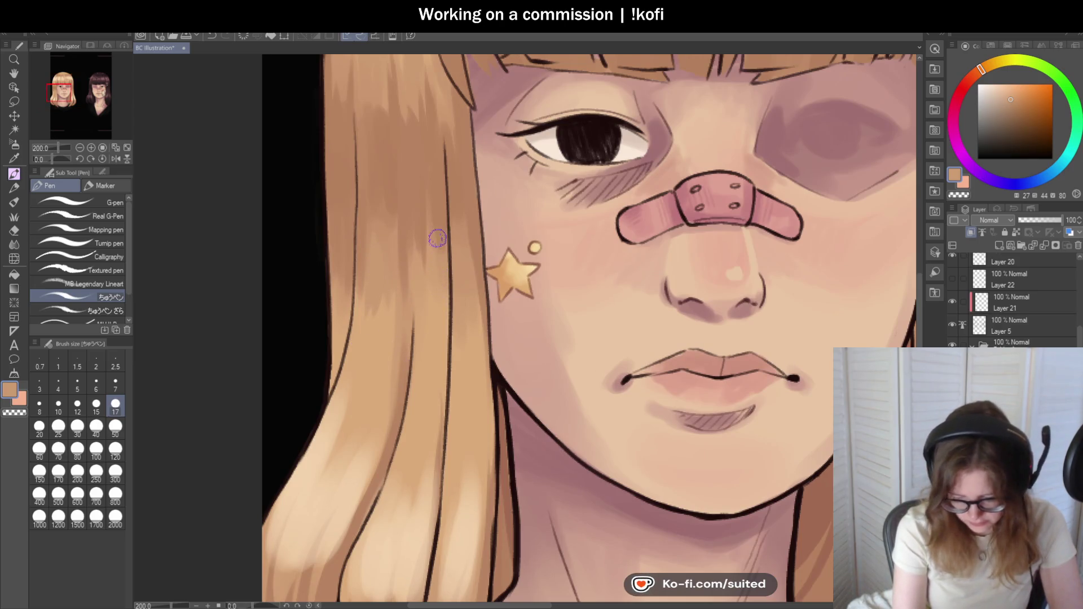
pyautogui.scroll(-3, 459, 236)
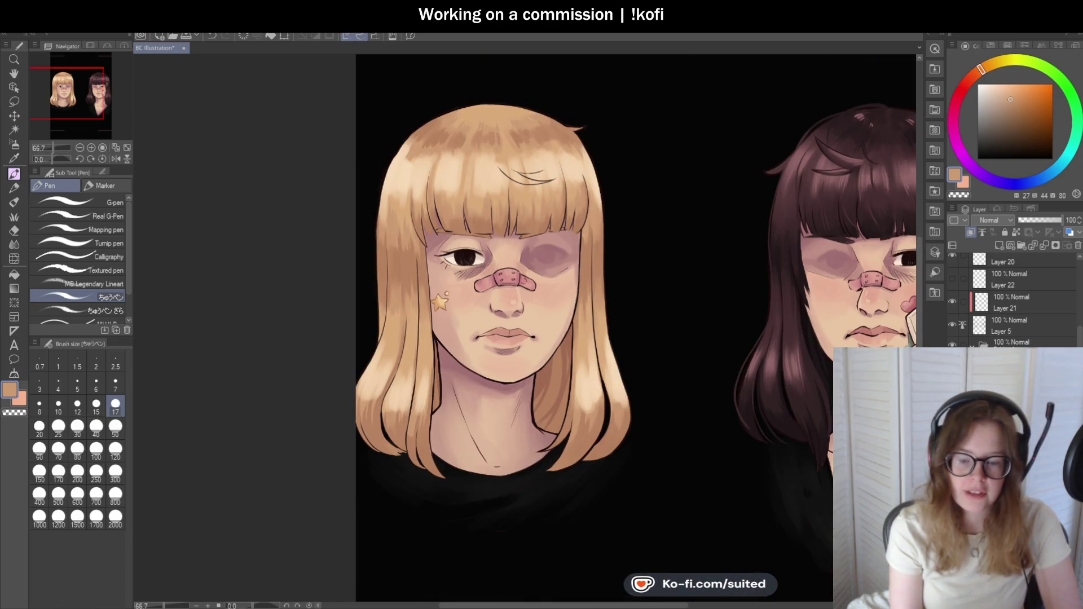
pyautogui.scroll(-1, 611, 273)
pyautogui.scroll(4, 596, 273)
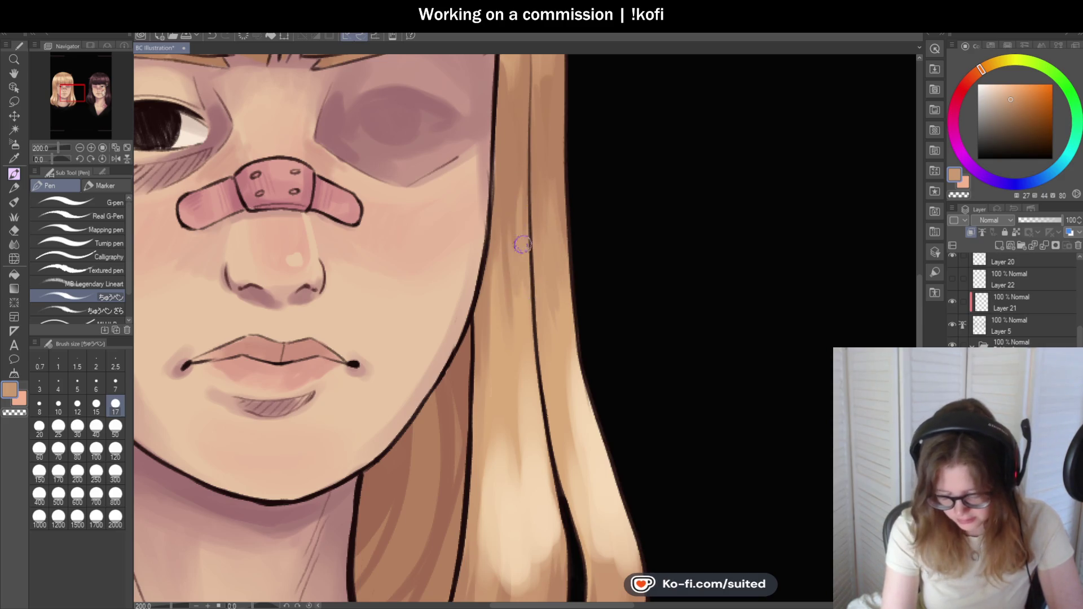
pyautogui.scroll(-4, 623, 237)
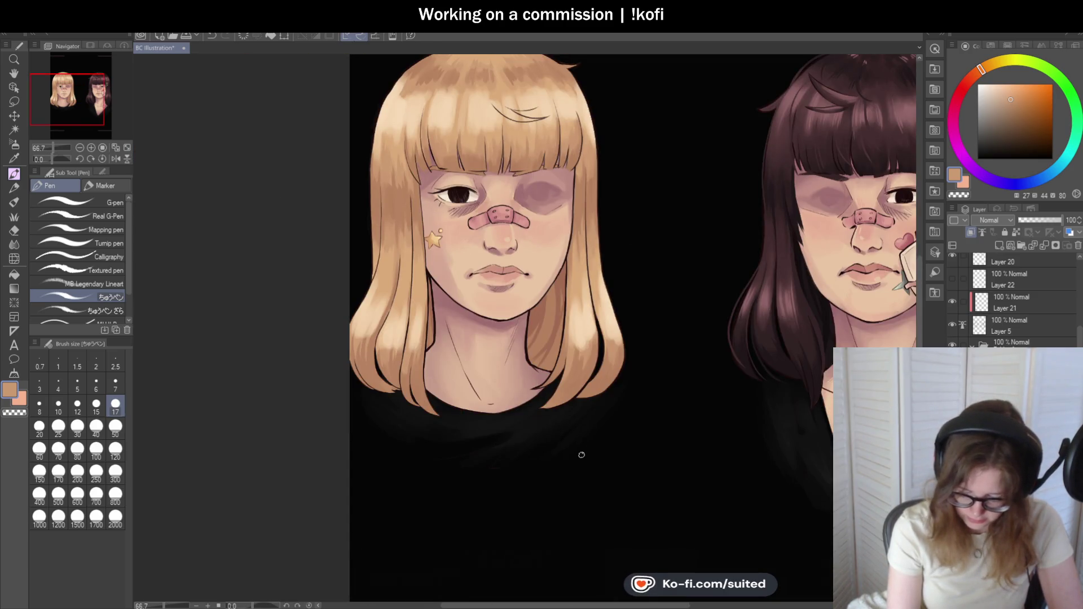
pyautogui.scroll(-1, 581, 461)
pyautogui.scroll(1, 577, 192)
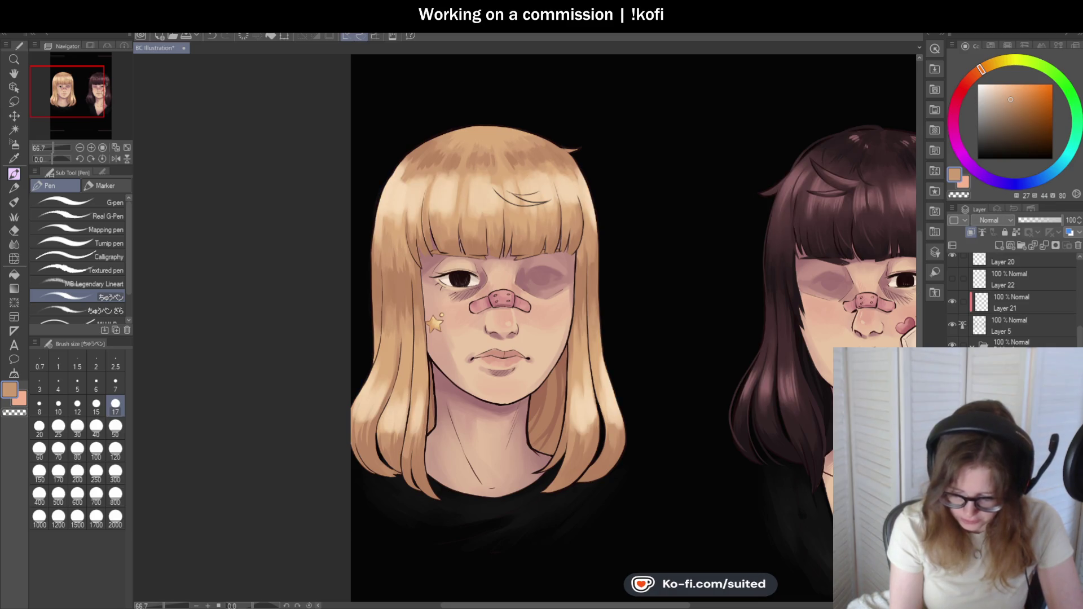
pyautogui.scroll(2, 481, 200)
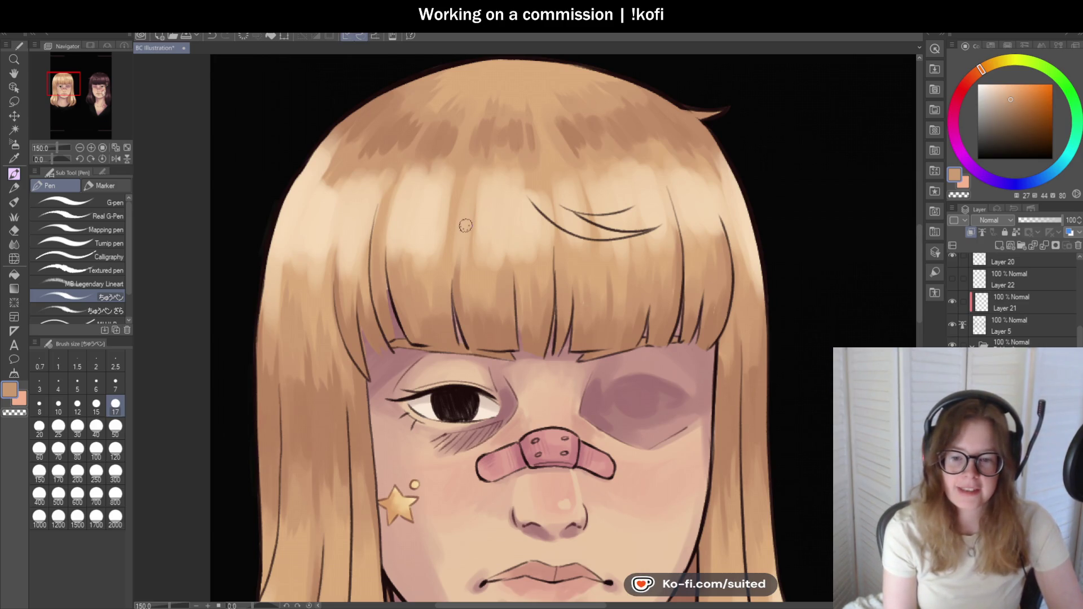
# - With the mixing brush, blend the upper-left hair, right bangs, lower-left strands and jaw-side strands
pyautogui.press('b')
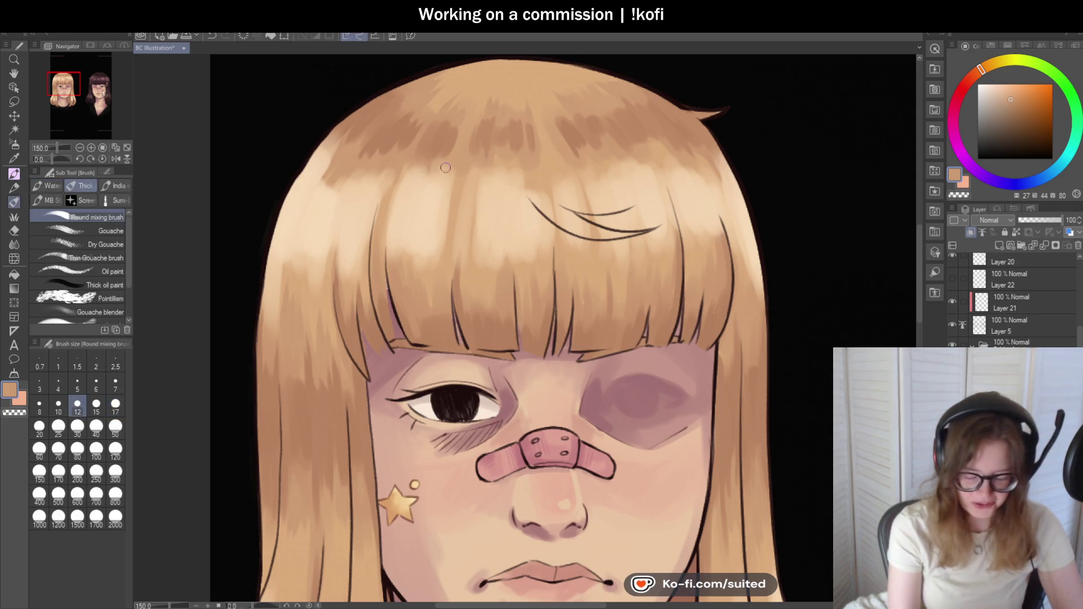
pyautogui.moveTo(348, 135)
pyautogui.mouseDown()
pyautogui.moveTo(340, 163)
pyautogui.moveTo(370, 153)
pyautogui.moveTo(308, 220)
pyautogui.moveTo(281, 326)
pyautogui.moveTo(332, 283)
pyautogui.moveTo(366, 209)
pyautogui.moveTo(425, 224)
pyautogui.moveTo(434, 146)
pyautogui.moveTo(420, 243)
pyautogui.moveTo(423, 231)
pyautogui.moveTo(527, 235)
pyautogui.moveTo(536, 115)
pyautogui.moveTo(497, 133)
pyautogui.moveTo(511, 241)
pyautogui.moveTo(581, 151)
pyautogui.moveTo(578, 248)
pyautogui.moveTo(606, 134)
pyautogui.moveTo(641, 156)
pyautogui.moveTo(632, 248)
pyautogui.moveTo(700, 158)
pyautogui.moveTo(702, 259)
pyautogui.mouseUp()
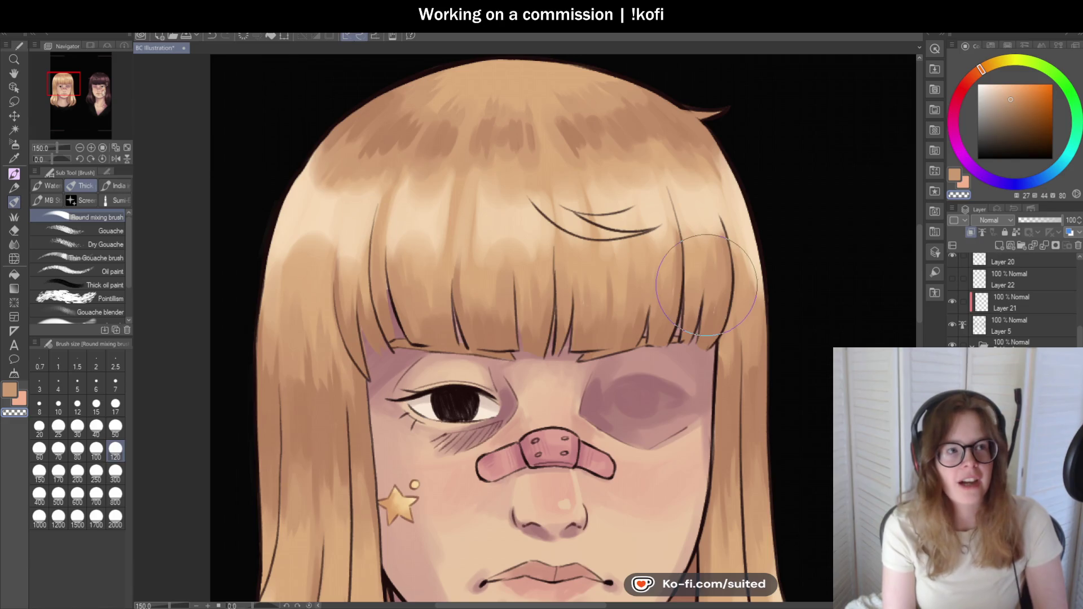
pyautogui.moveTo(714, 289)
pyautogui.mouseDown()
pyautogui.moveTo(694, 197)
pyautogui.moveTo(705, 265)
pyautogui.moveTo(722, 218)
pyautogui.mouseUp()
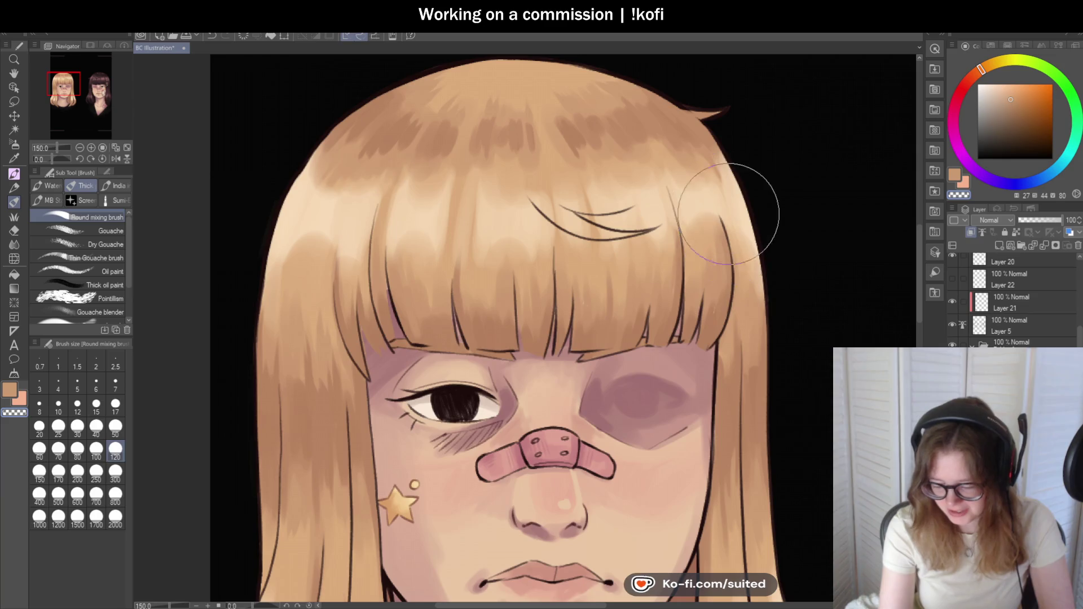
pyautogui.scroll(-3, 721, 218)
pyautogui.scroll(3, 505, 272)
pyautogui.moveTo(505, 272)
pyautogui.mouseDown()
pyautogui.moveTo(466, 395)
pyautogui.moveTo(477, 327)
pyautogui.moveTo(518, 300)
pyautogui.mouseUp()
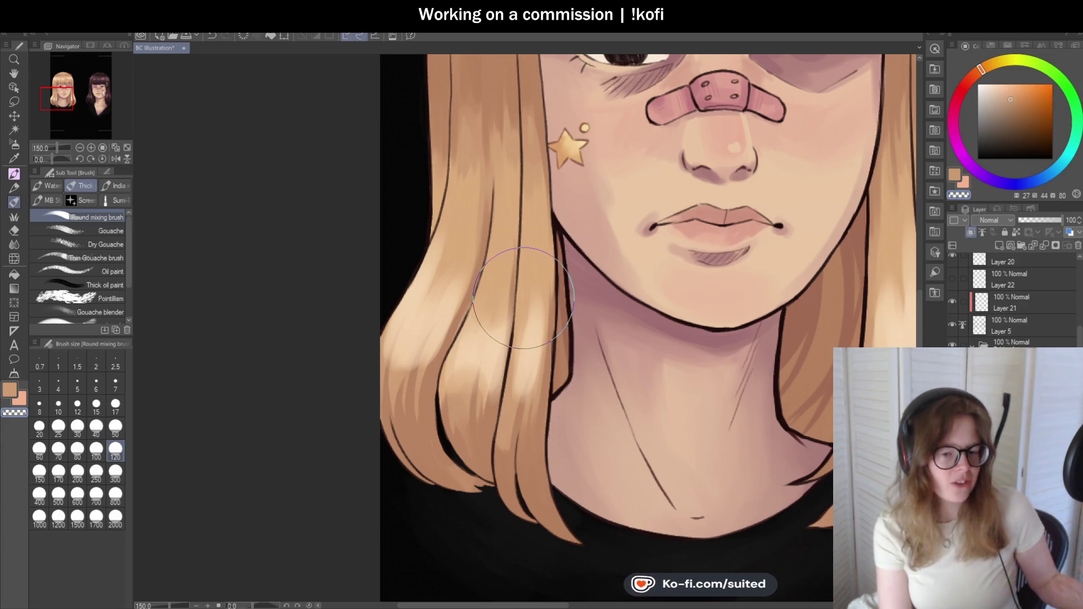
pyautogui.moveTo(443, 274)
pyautogui.mouseDown()
pyautogui.moveTo(387, 374)
pyautogui.moveTo(507, 366)
pyautogui.moveTo(515, 321)
pyautogui.moveTo(553, 341)
pyautogui.mouseUp()
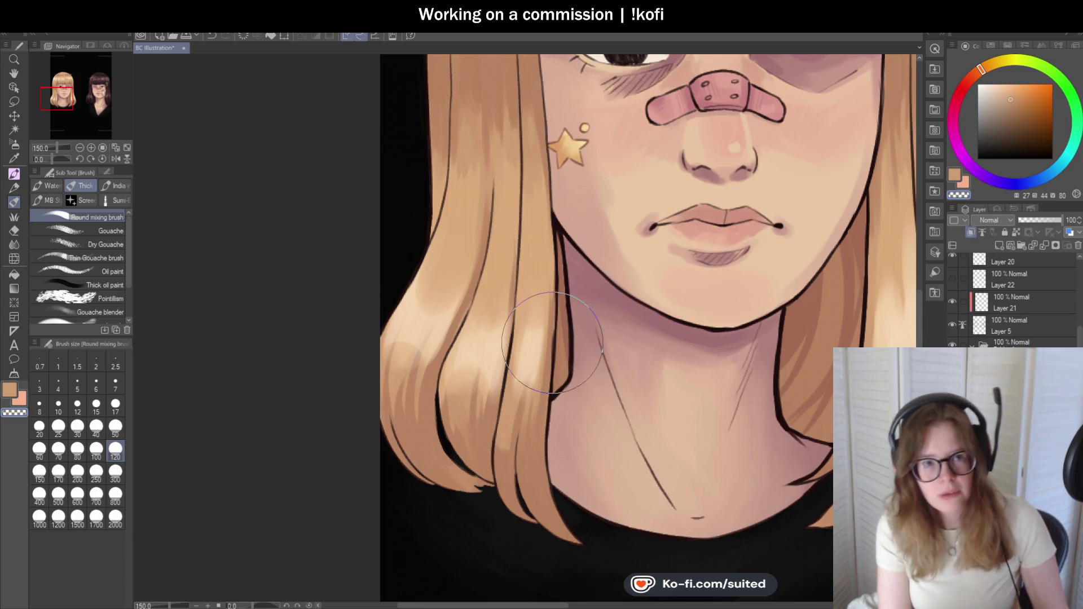
pyautogui.scroll(-3, 553, 342)
pyautogui.scroll(3, 601, 300)
pyautogui.moveTo(601, 299)
pyautogui.mouseDown()
pyautogui.moveTo(628, 314)
pyautogui.moveTo(617, 326)
pyautogui.moveTo(658, 261)
pyautogui.moveTo(655, 318)
pyautogui.moveTo(689, 314)
pyautogui.moveTo(671, 361)
pyautogui.moveTo(636, 373)
pyautogui.mouseUp()
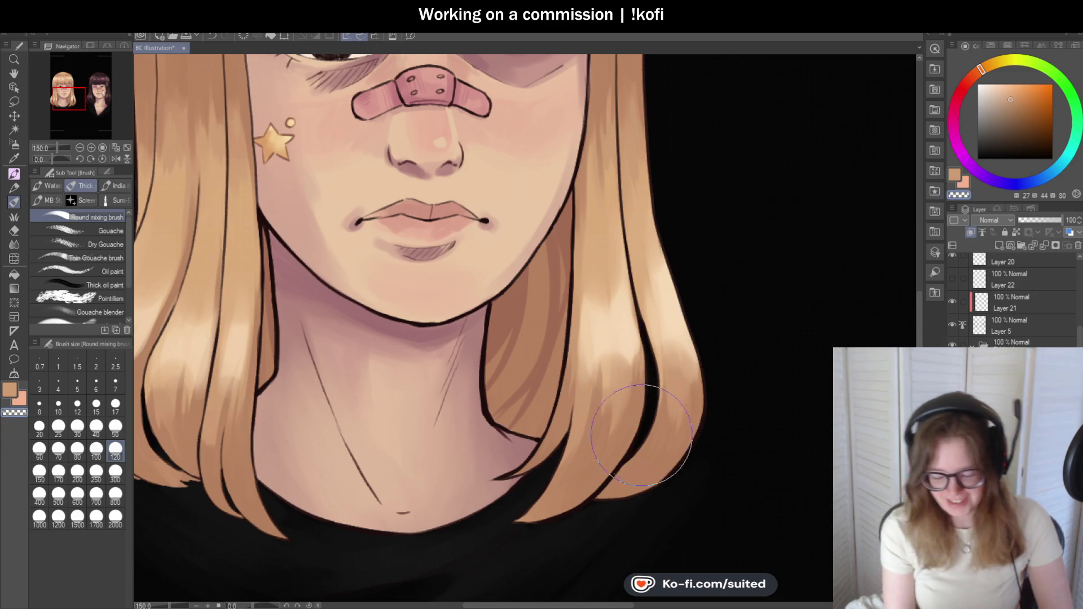
pyautogui.scroll(-2, 659, 369)
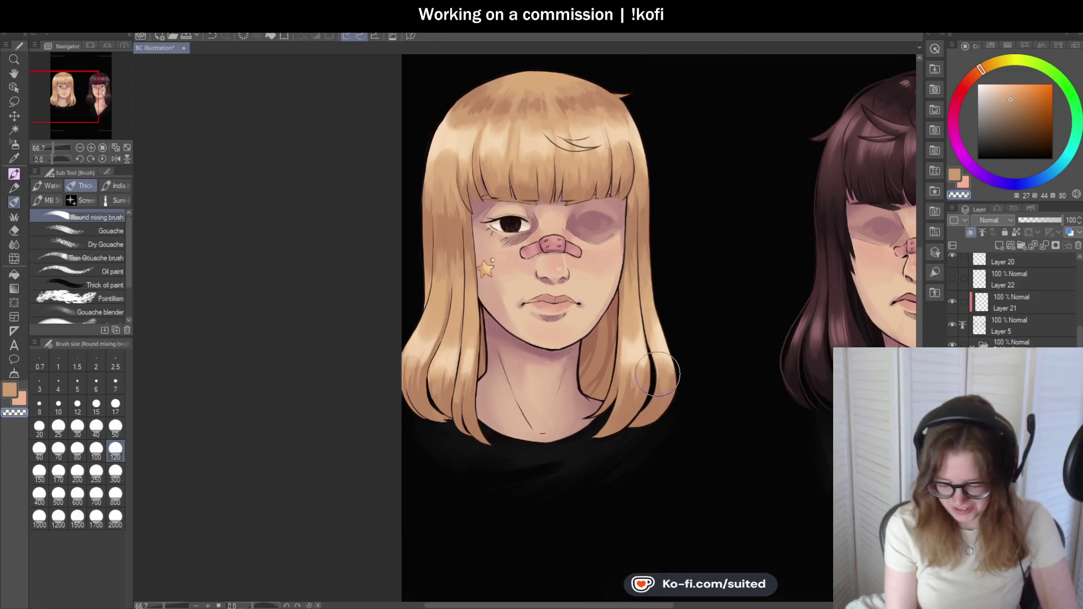
# - Review the blended hair up close, then pick a light tone from the portrait for the Pen
pyautogui.scroll(-2, 652, 374)
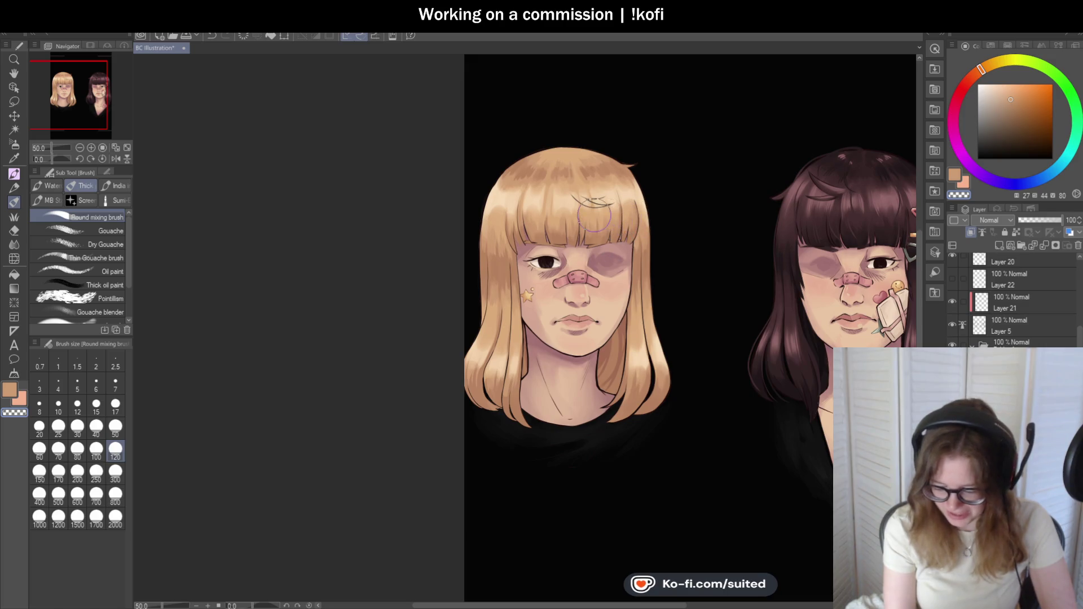
pyautogui.scroll(3, 624, 217)
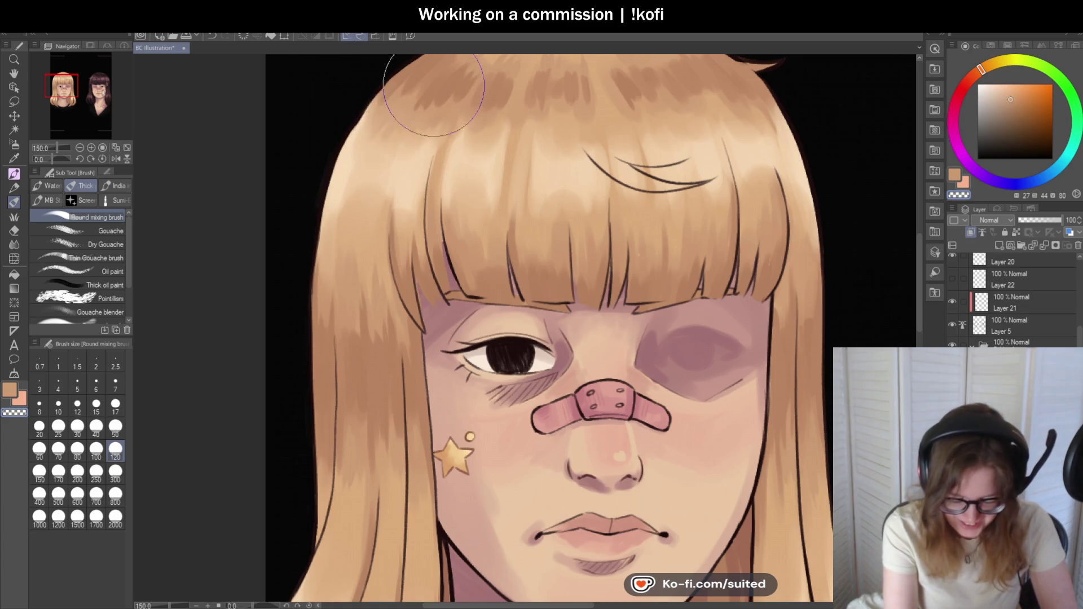
pyautogui.scroll(-2, 447, 304)
pyautogui.scroll(-2, 447, 305)
pyautogui.scroll(1, 569, 267)
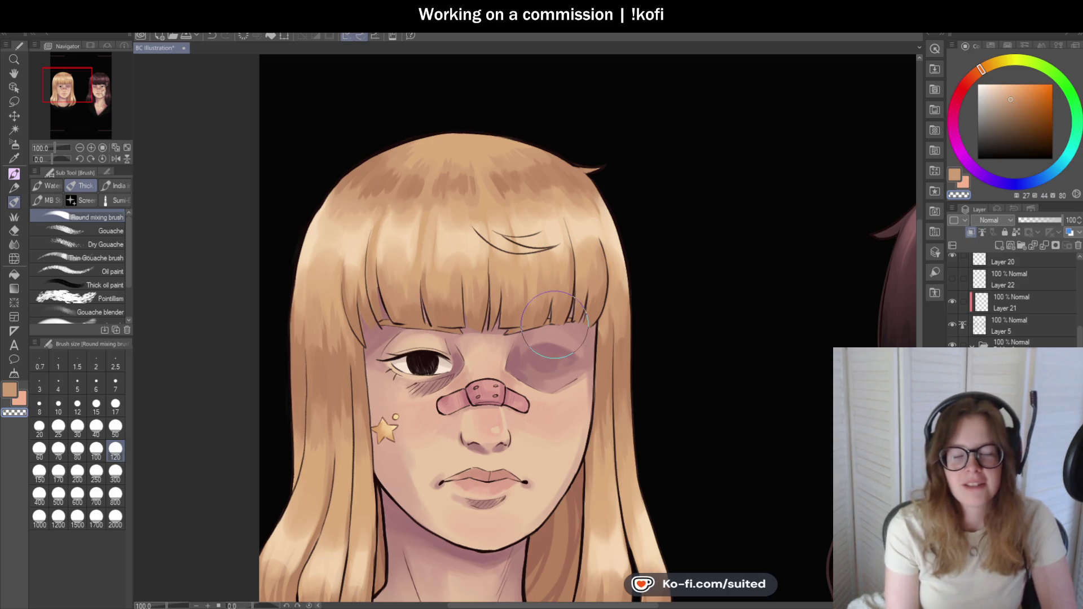
pyautogui.scroll(2, 559, 212)
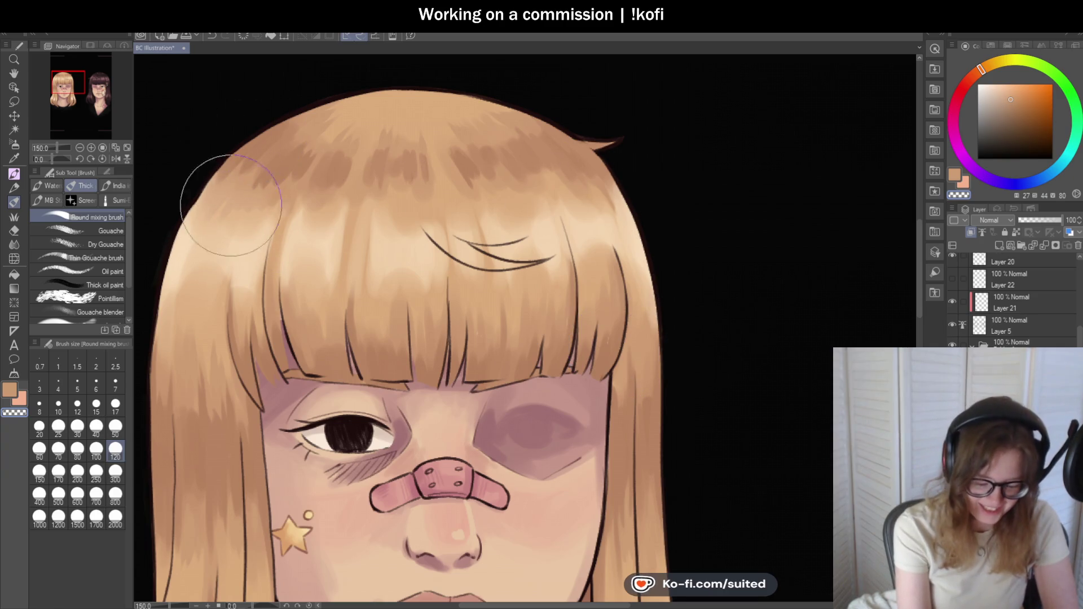
pyautogui.scroll(-3, 232, 197)
pyautogui.scroll(3, 356, 406)
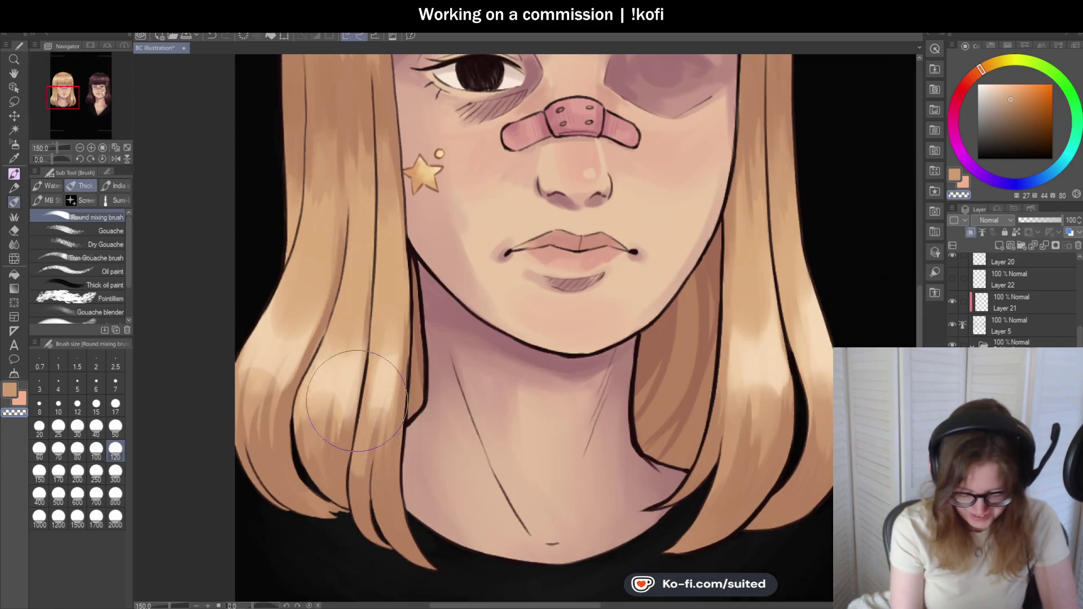
pyautogui.scroll(-3, 483, 351)
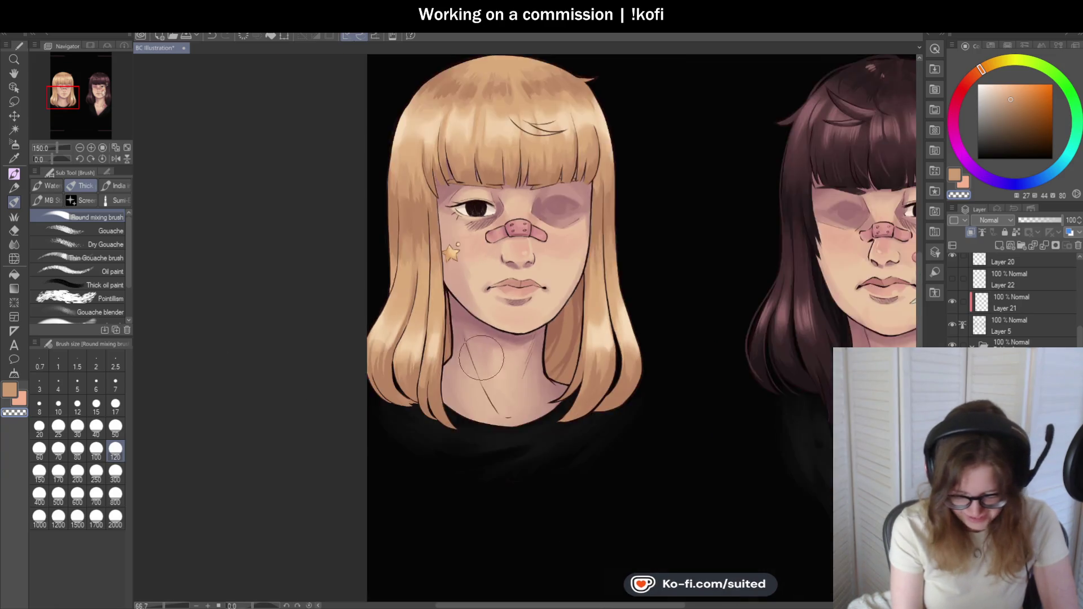
pyautogui.scroll(-2, 484, 352)
pyautogui.scroll(4, 607, 297)
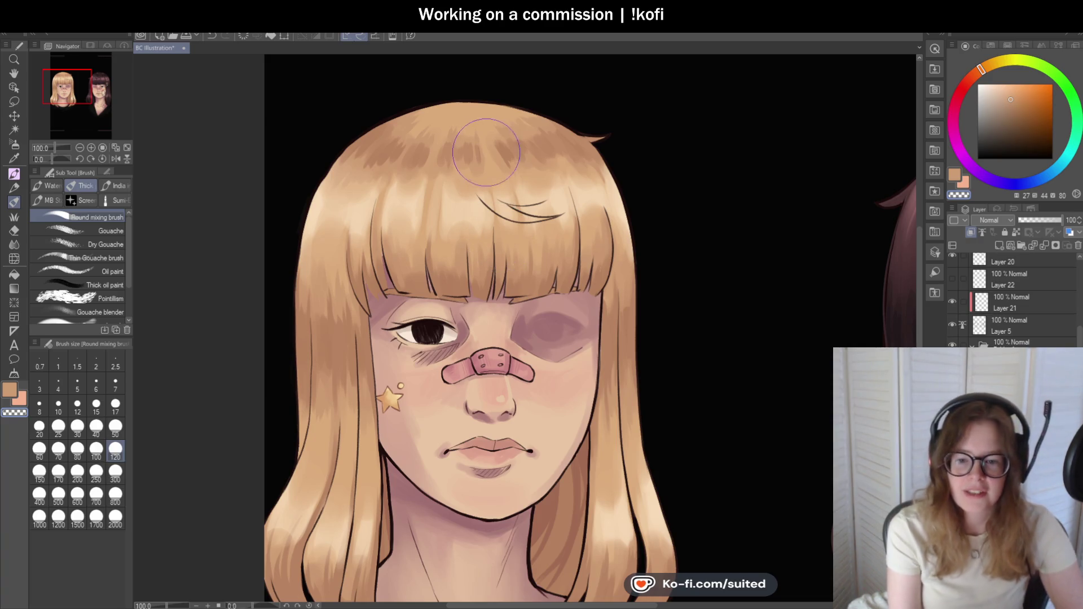
pyautogui.press('i')
pyautogui.click(467, 206)
pyautogui.press('p')
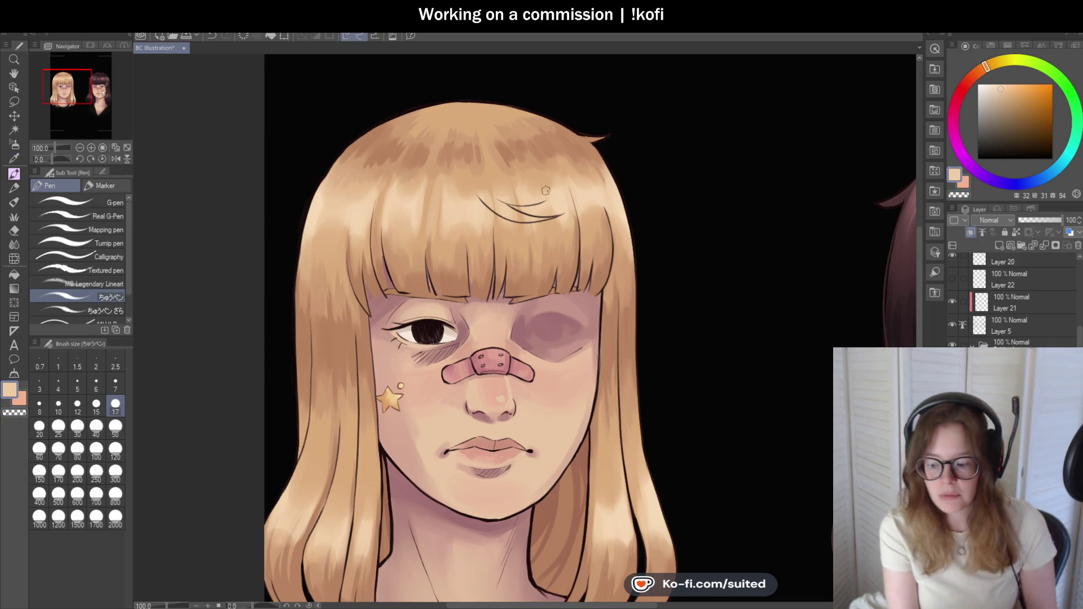
pyautogui.moveTo(1003, 84); pyautogui.dragTo(988, 69)
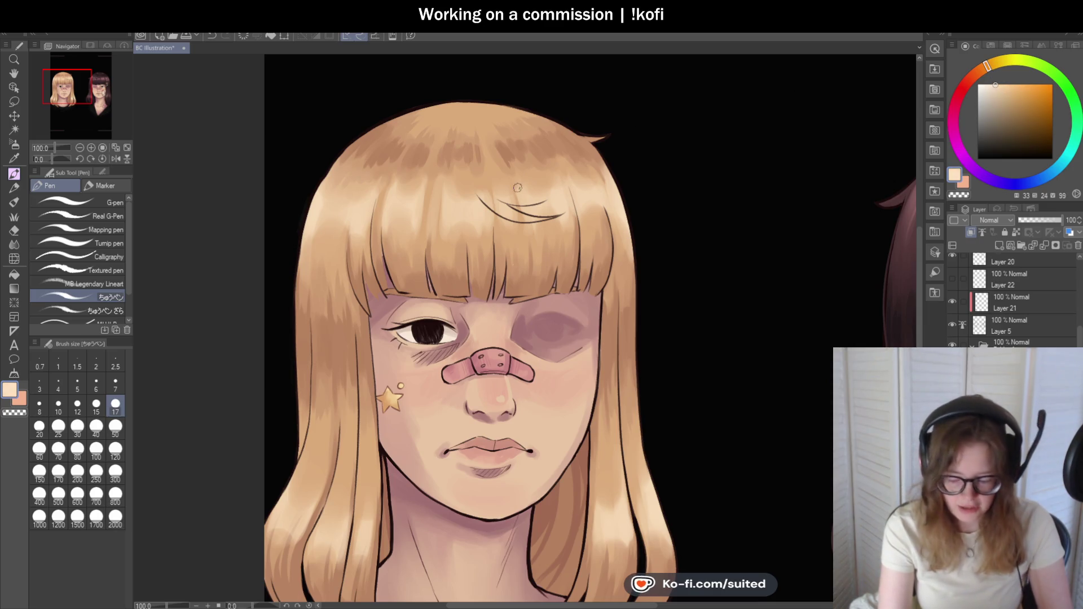
pyautogui.scroll(3, 357, 184)
pyautogui.moveTo(290, 144)
pyautogui.mouseDown()
pyautogui.moveTo(284, 120)
pyautogui.moveTo(267, 200)
pyautogui.moveTo(311, 193)
pyautogui.mouseUp()
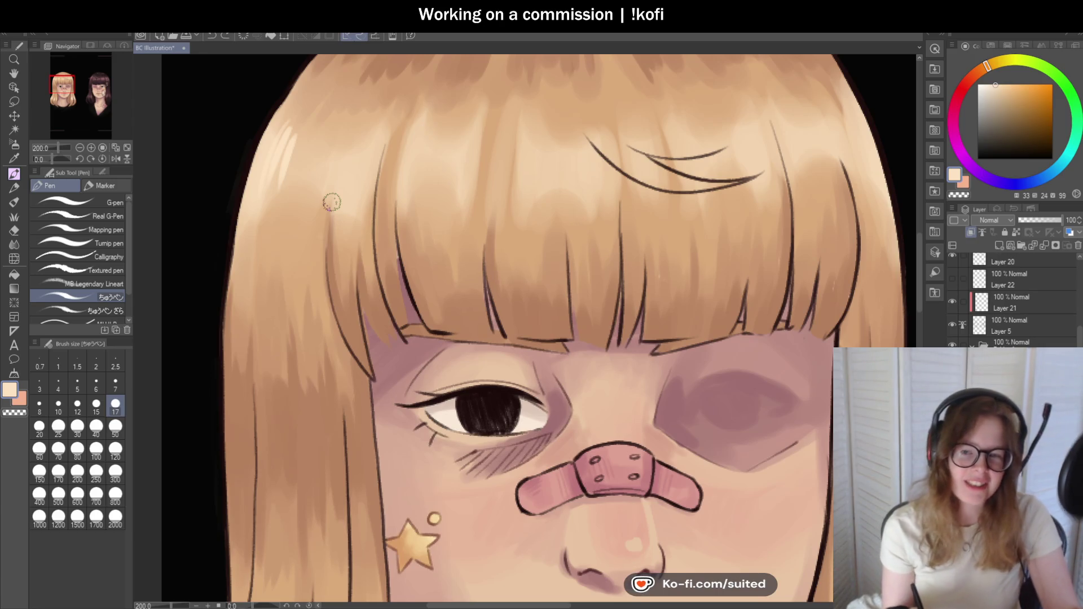
pyautogui.moveTo(423, 140); pyautogui.dragTo(418, 195)
pyautogui.moveTo(459, 141); pyautogui.dragTo(455, 194)
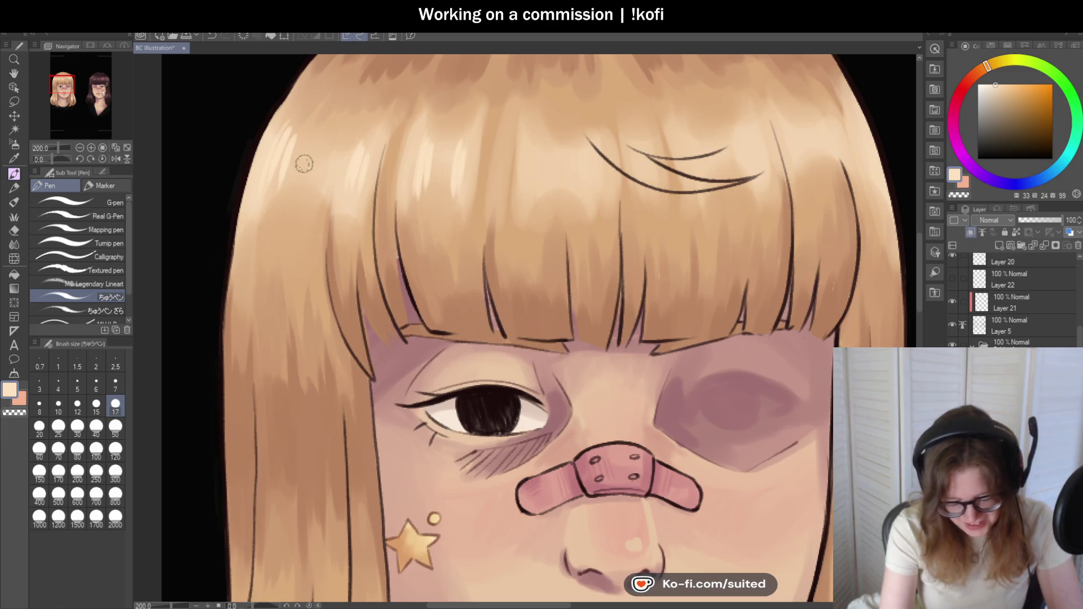
pyautogui.hotkey('ctrl', '-')
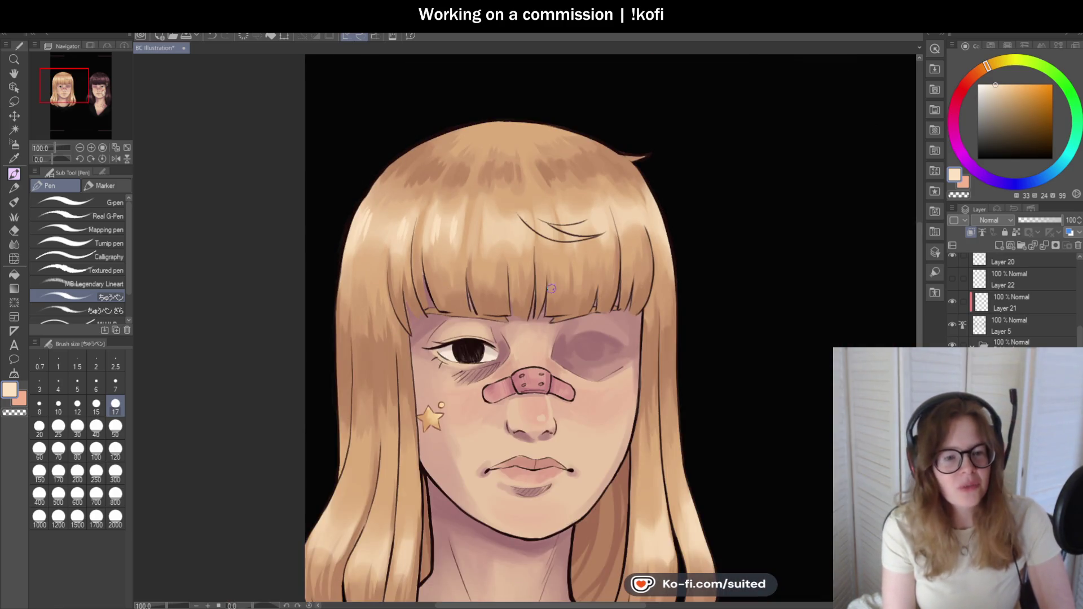
pyautogui.scroll(2, 548, 287)
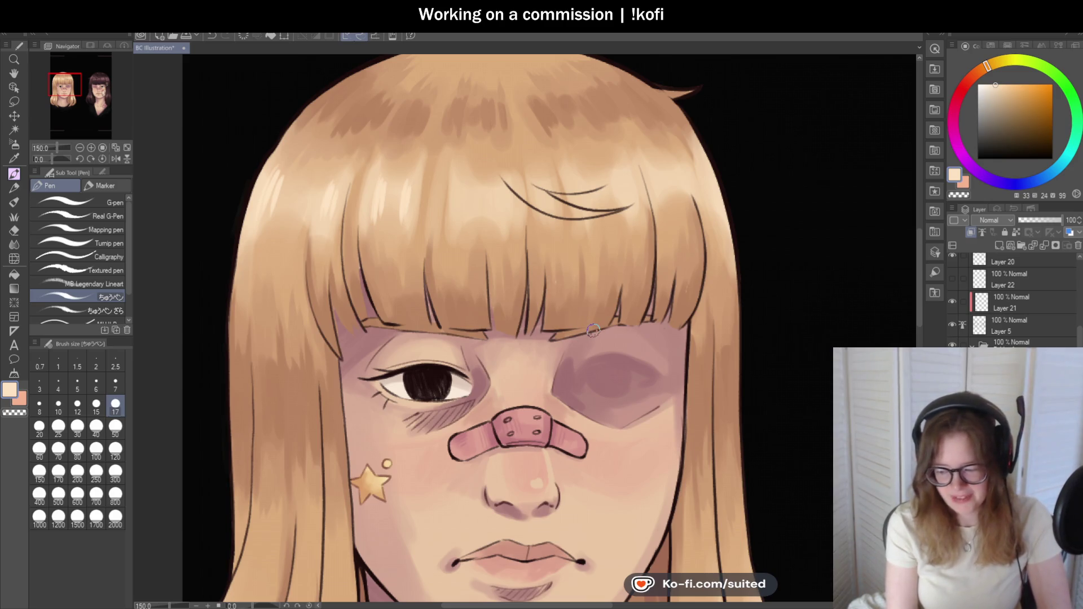
pyautogui.scroll(2, 474, 169)
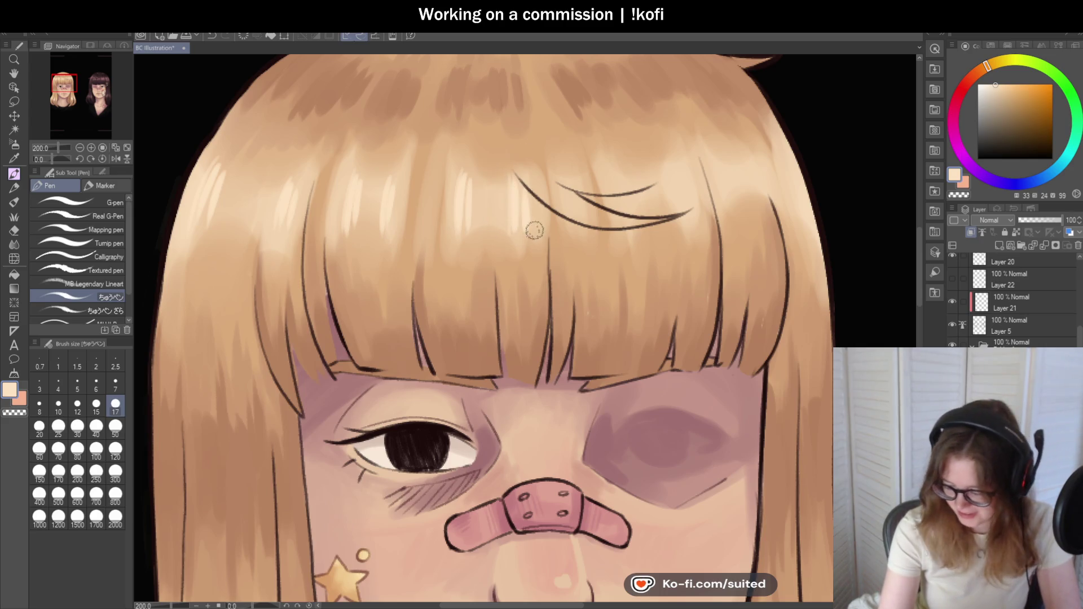
pyautogui.scroll(-4, 560, 266)
pyautogui.scroll(2, 653, 203)
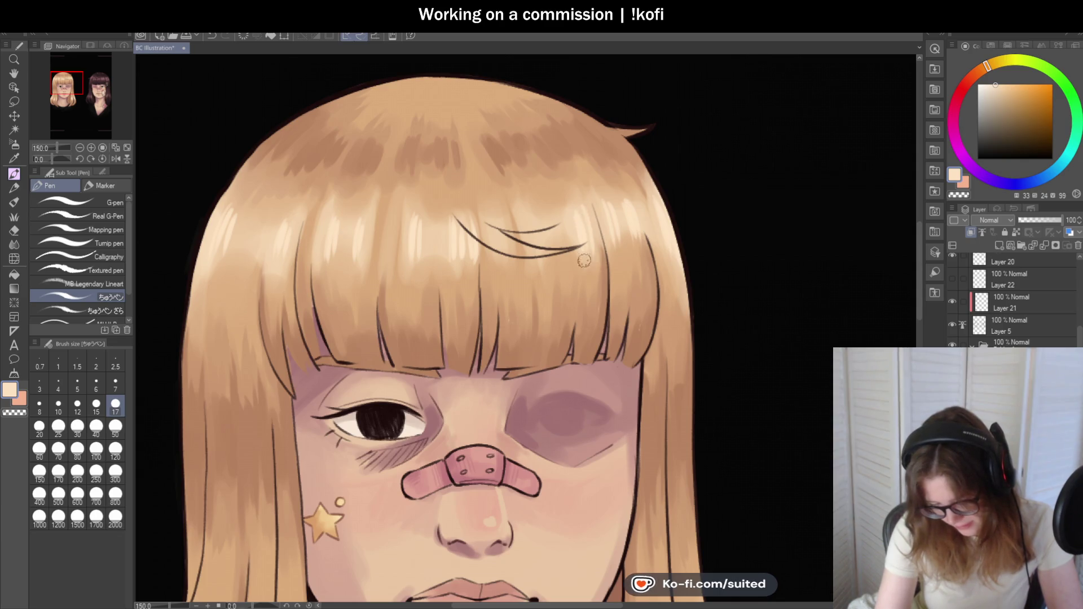
pyautogui.scroll(-5, 587, 203)
pyautogui.scroll(6, 609, 226)
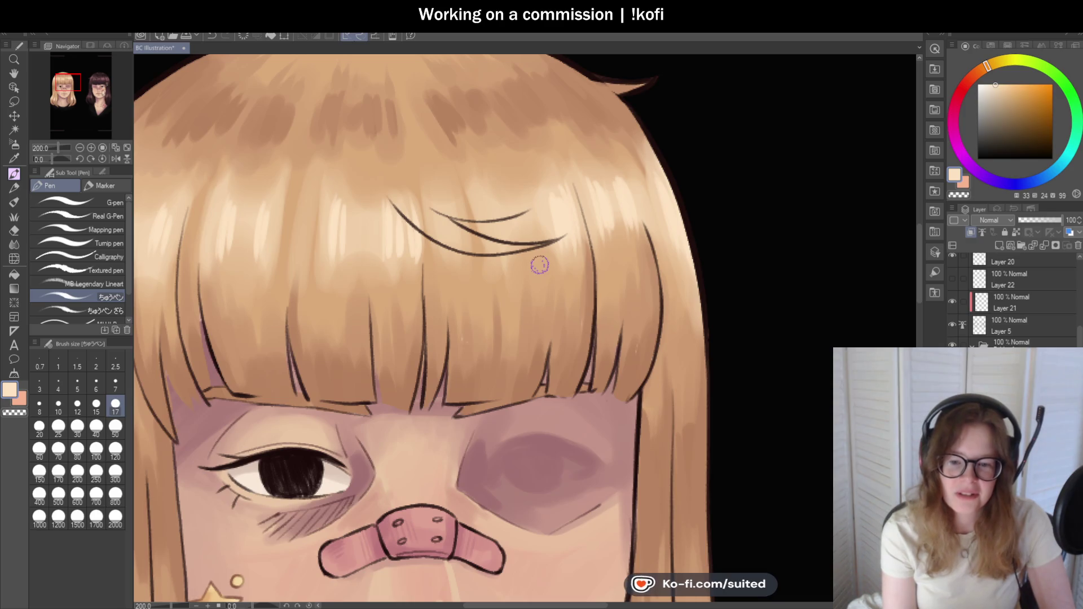
pyautogui.scroll(-1, 549, 200)
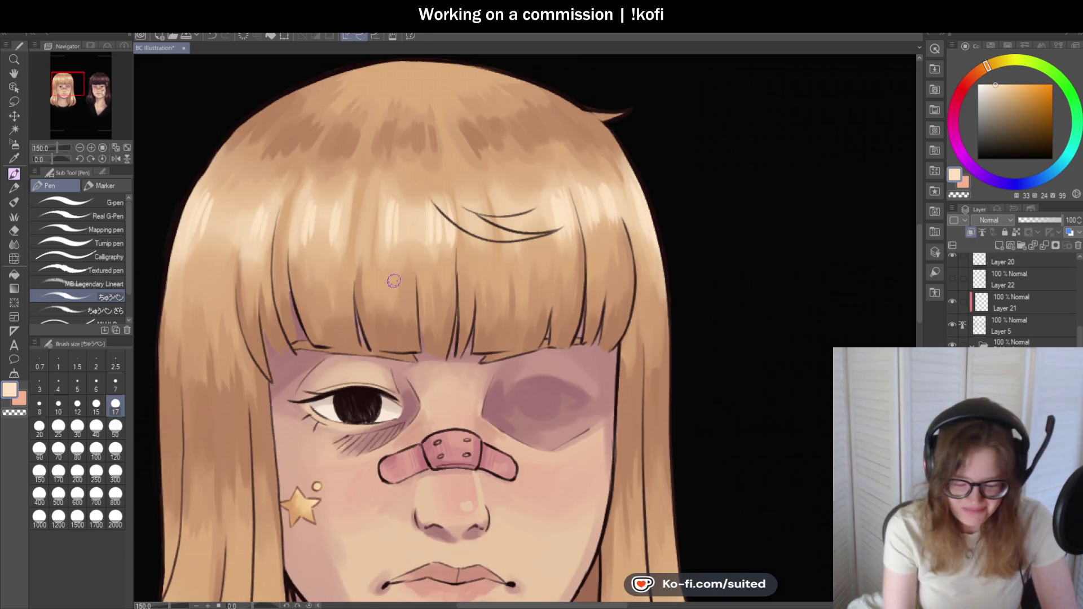
pyautogui.scroll(1, 397, 280)
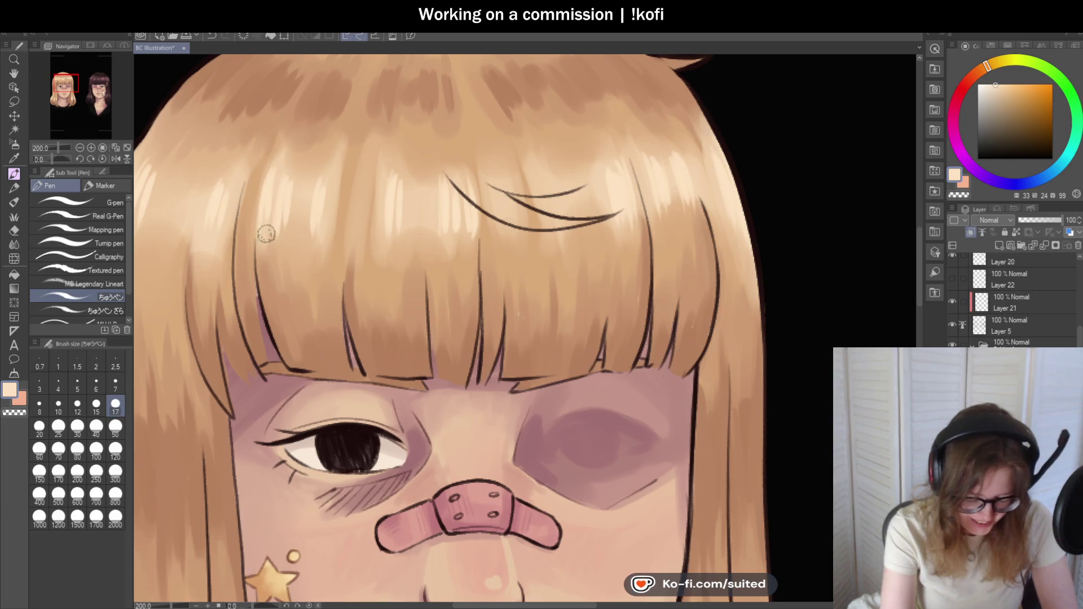
pyautogui.scroll(-1, 304, 194)
pyautogui.scroll(1, 175, 195)
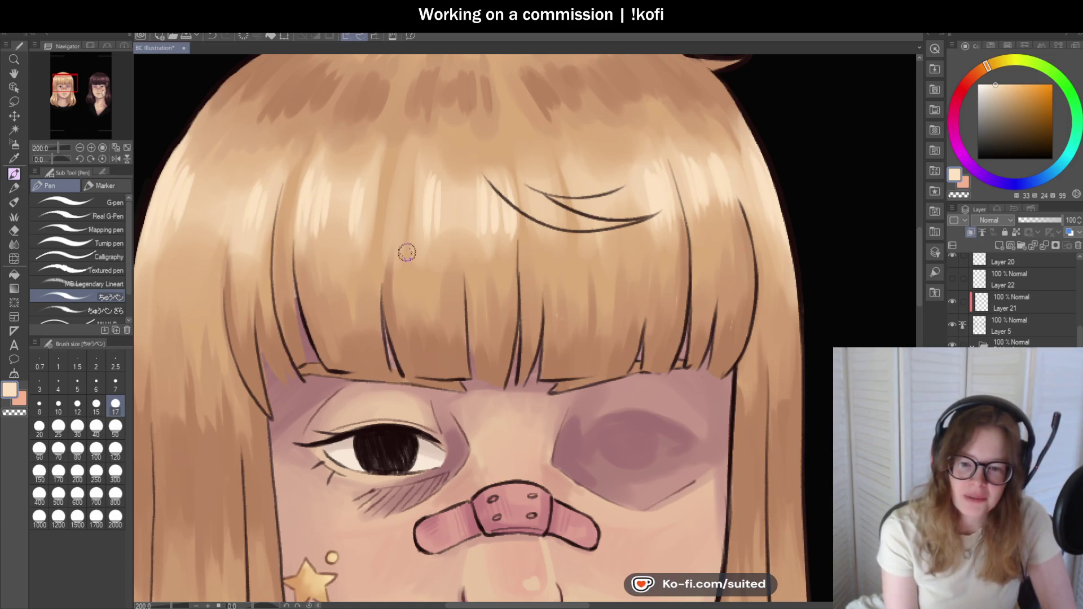
pyautogui.scroll(-2, 375, 254)
pyautogui.scroll(2, 274, 223)
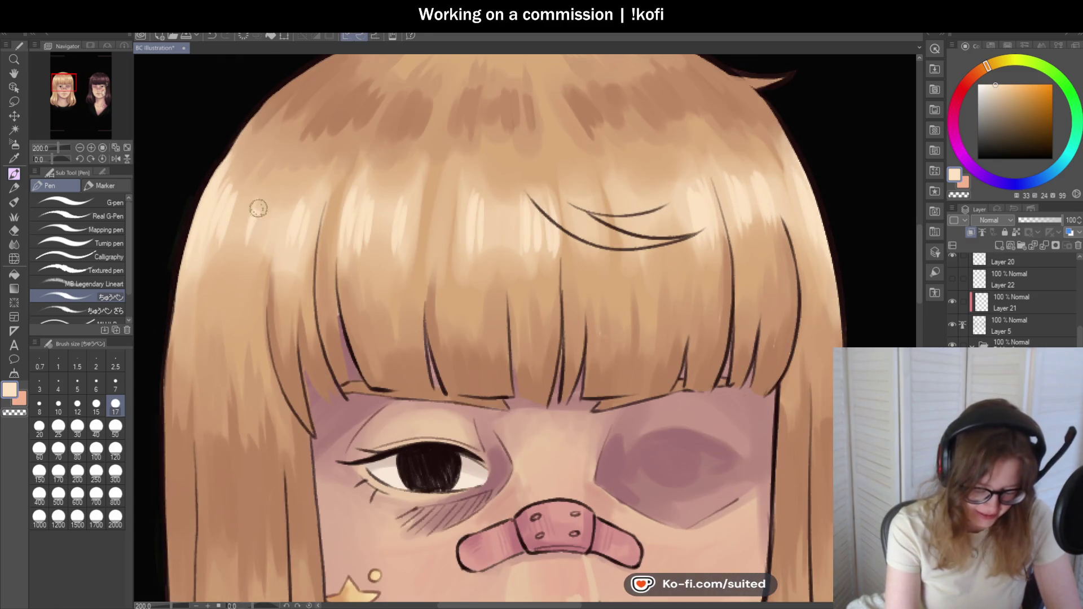
pyautogui.scroll(-5, 259, 237)
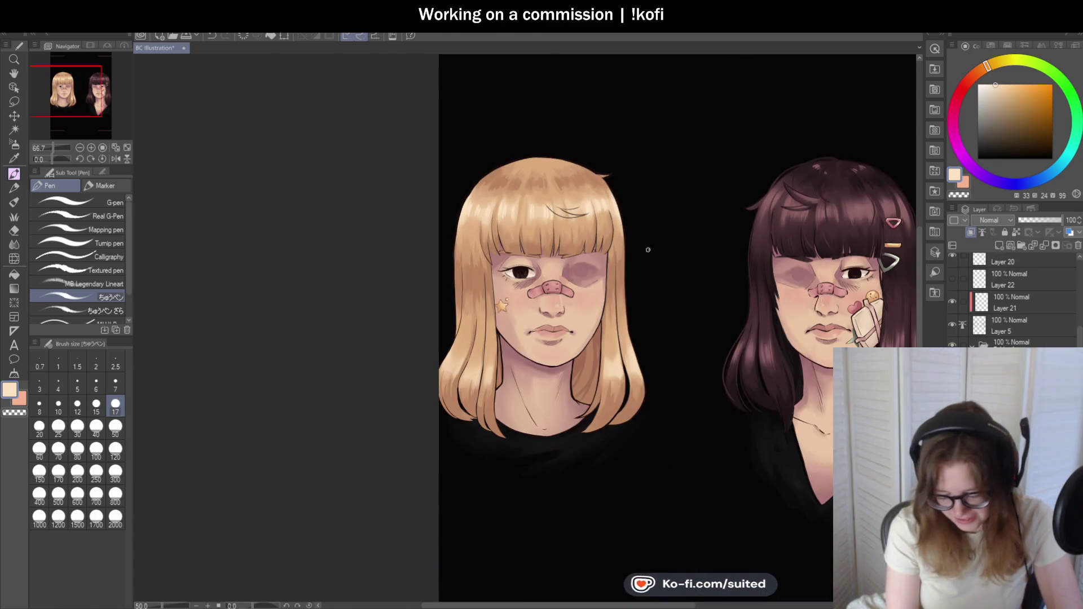
# - Paint light highlight strokes on the hair strands beside the neck and on the left strand
pyautogui.scroll(5, 644, 248)
pyautogui.moveTo(567, 258)
pyautogui.mouseDown()
pyautogui.moveTo(580, 289)
pyautogui.moveTo(609, 273)
pyautogui.moveTo(599, 251)
pyautogui.mouseUp()
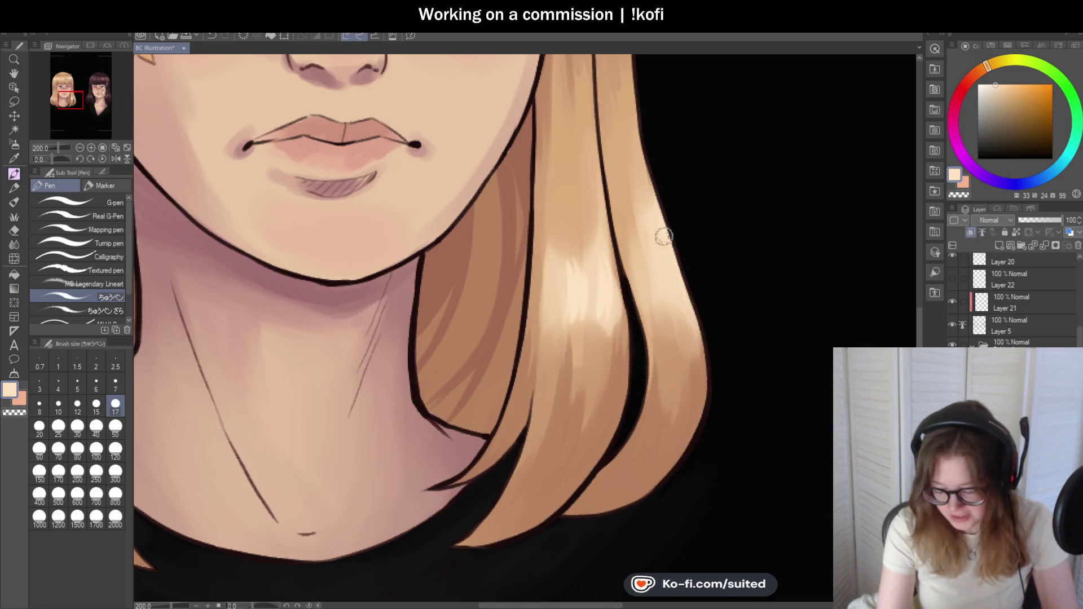
pyautogui.scroll(-5, 657, 316)
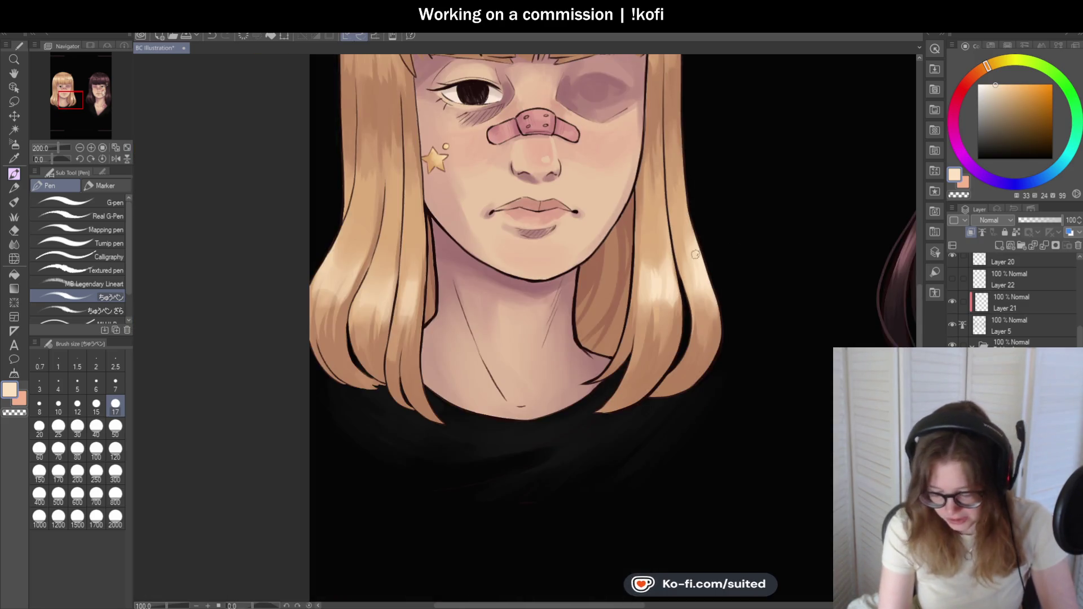
pyautogui.scroll(5, 309, 253)
pyautogui.moveTo(309, 252)
pyautogui.mouseDown()
pyautogui.moveTo(310, 280)
pyautogui.moveTo(340, 235)
pyautogui.moveTo(316, 276)
pyautogui.moveTo(360, 248)
pyautogui.moveTo(370, 271)
pyautogui.moveTo(408, 249)
pyautogui.mouseUp()
pyautogui.moveTo(390, 305)
pyautogui.mouseDown()
pyautogui.moveTo(438, 223)
pyautogui.moveTo(421, 329)
pyautogui.moveTo(436, 296)
pyautogui.mouseUp()
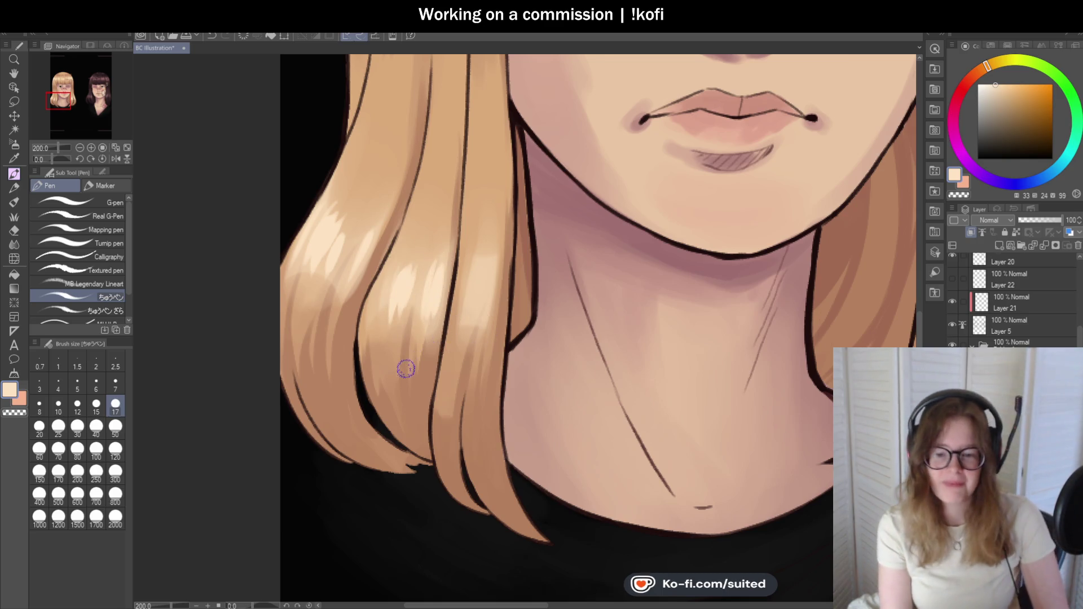
pyautogui.scroll(-2, 406, 369)
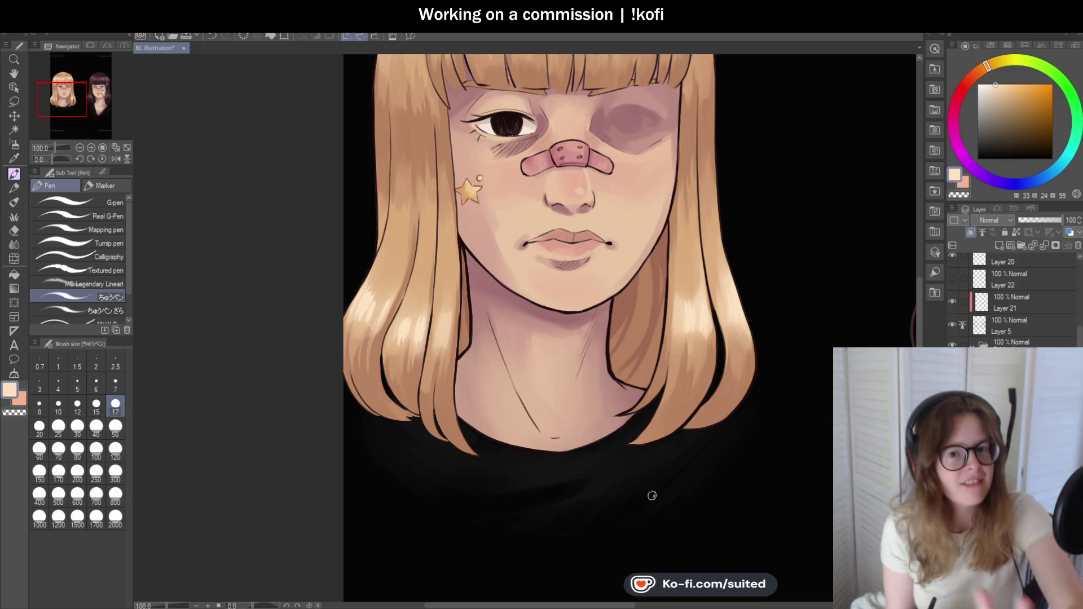
pyautogui.scroll(2, 438, 373)
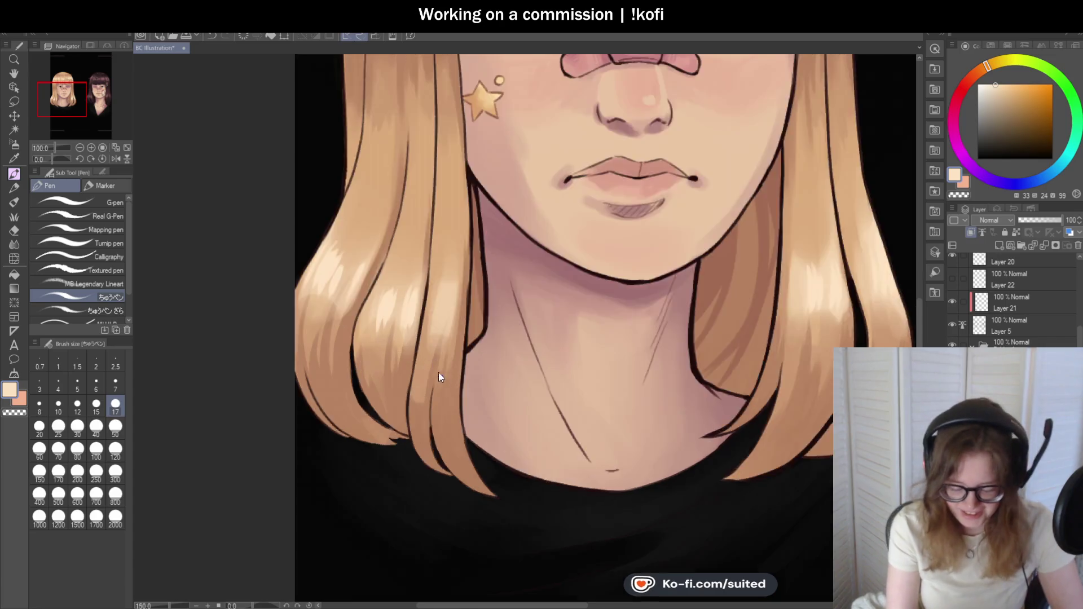
pyautogui.moveTo(448, 308)
pyautogui.mouseDown()
pyautogui.moveTo(447, 322)
pyautogui.moveTo(448, 283)
pyautogui.moveTo(426, 294)
pyautogui.mouseUp()
pyautogui.scroll(-4, 426, 294)
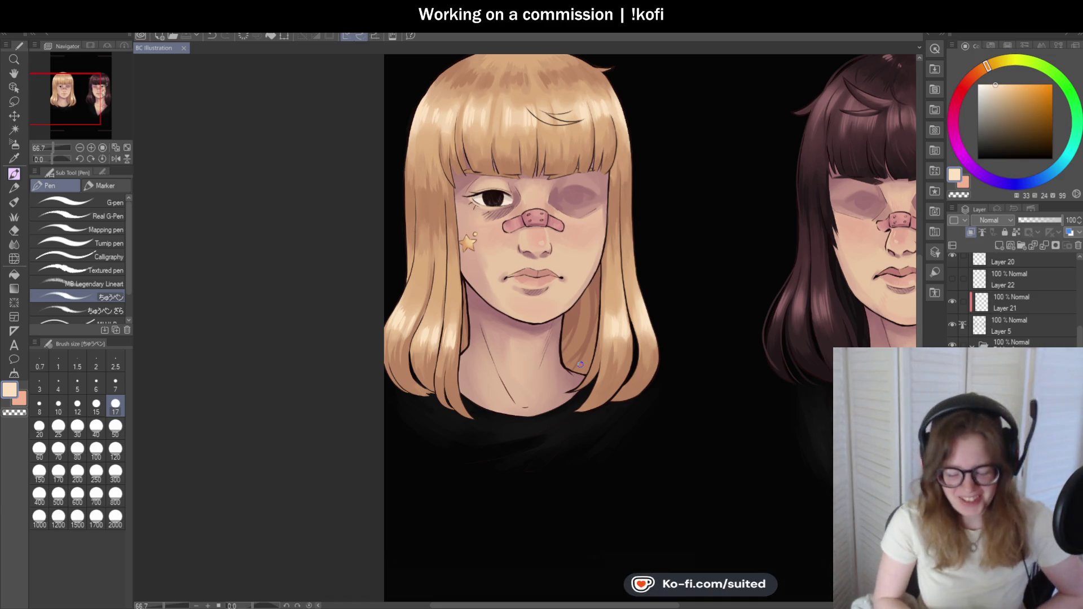
# - Zoom out to check both portraits, then add pale highlights near the top of the hair
pyautogui.hotkey('ctrl', '-')
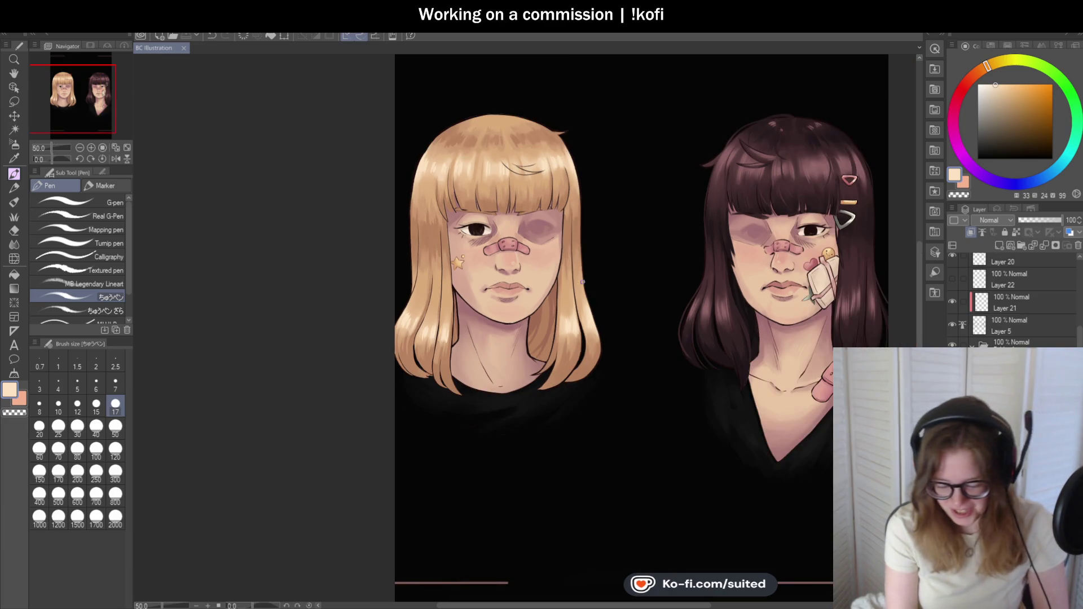
pyautogui.scroll(4, 565, 346)
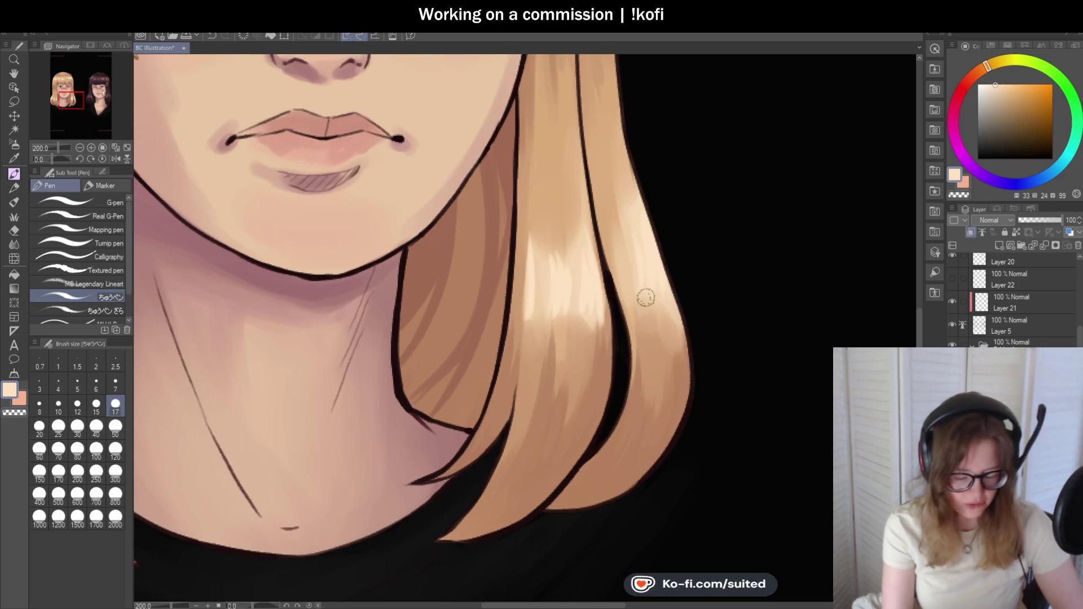
pyautogui.scroll(-5, 678, 349)
pyautogui.scroll(5, 273, 305)
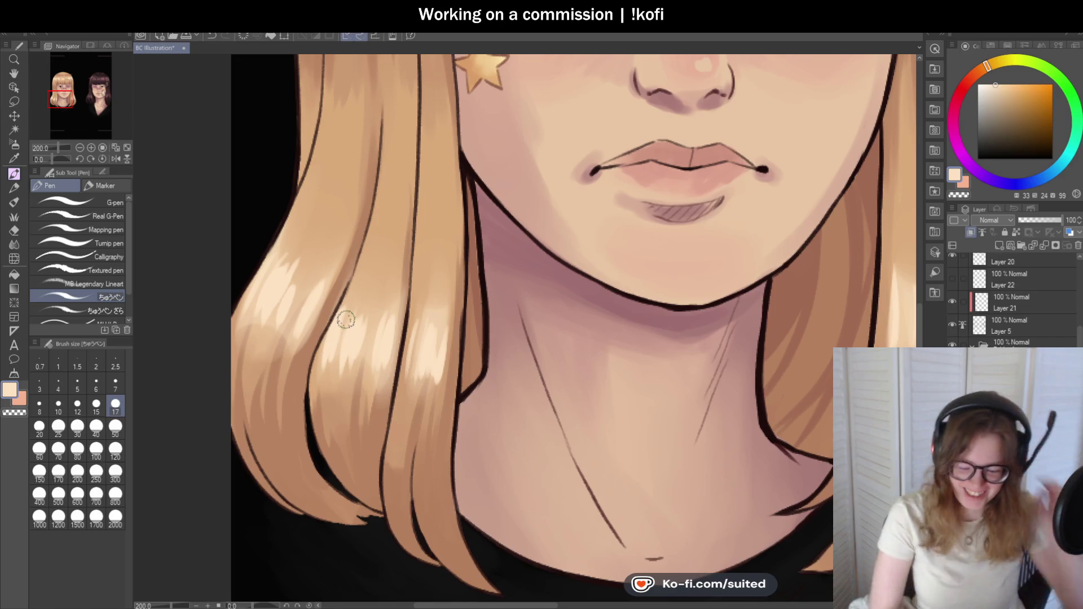
pyautogui.scroll(-2, 345, 320)
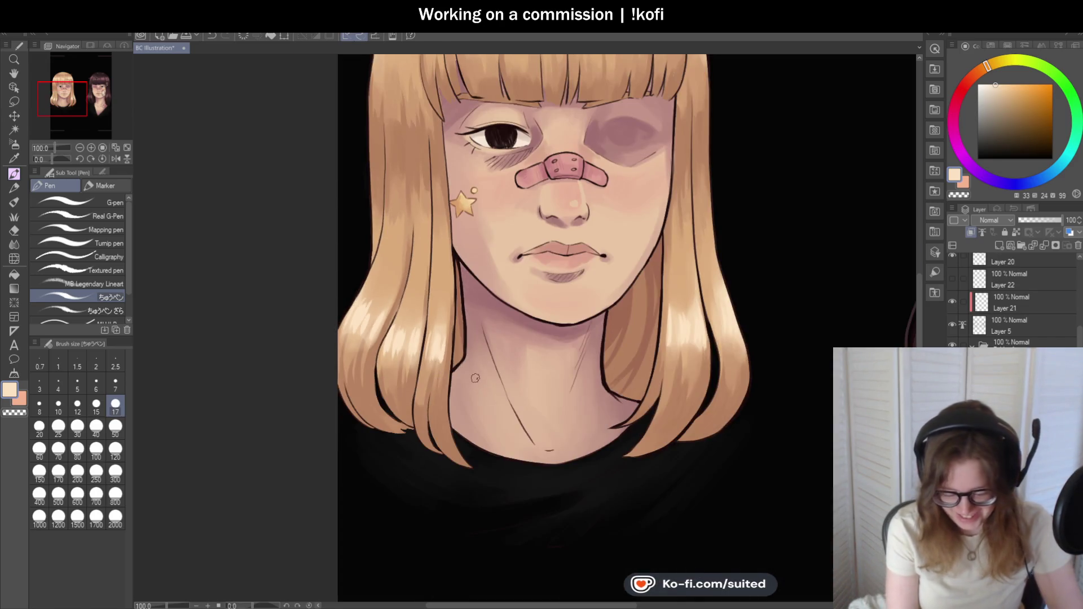
pyautogui.scroll(-1, 422, 384)
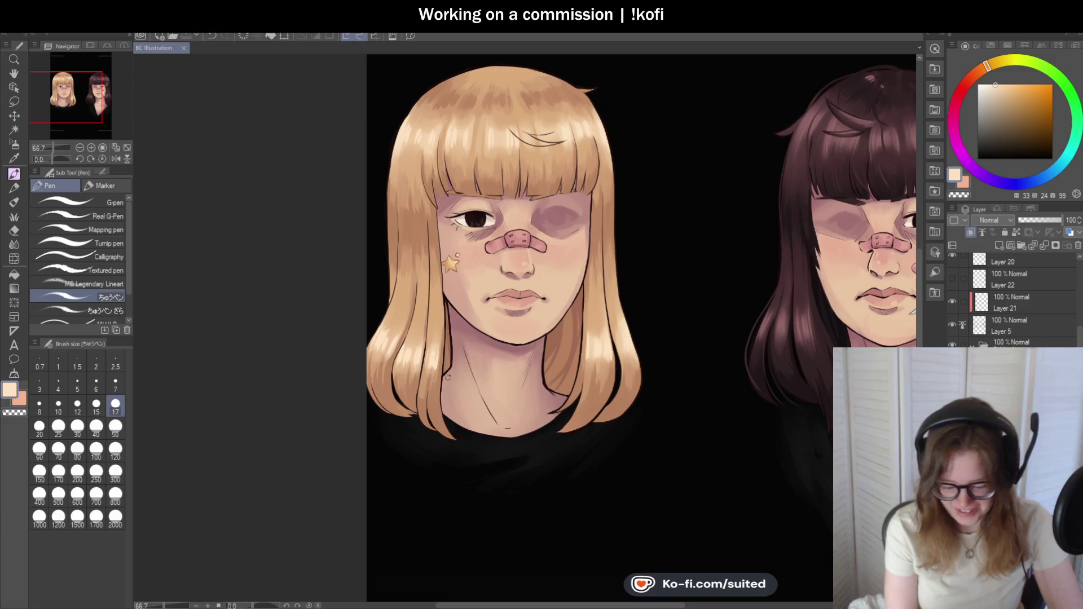
pyautogui.scroll(-1, 450, 340)
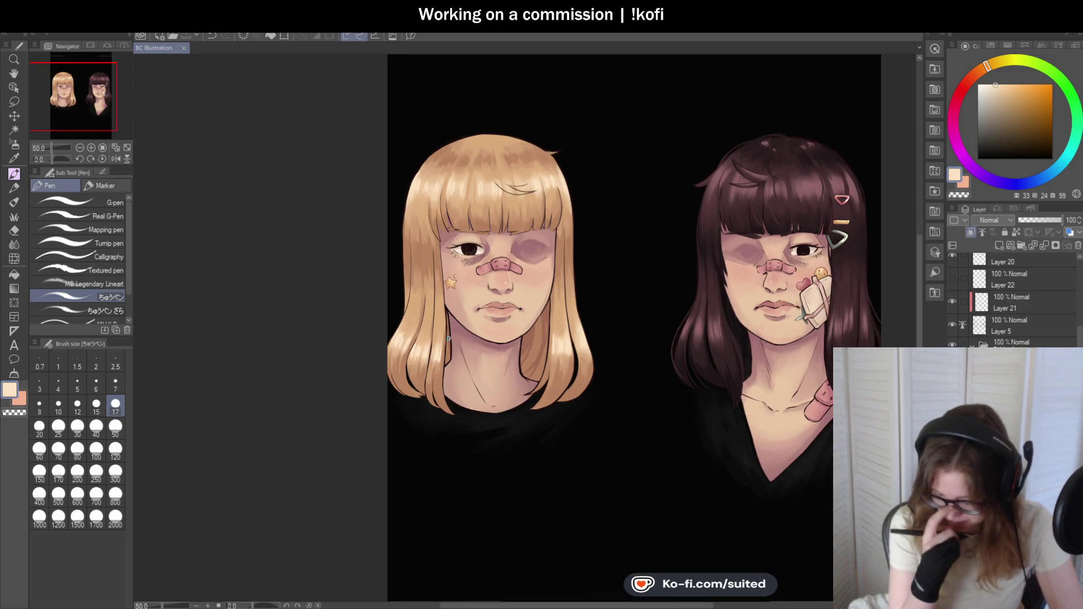
pyautogui.scroll(4, 486, 159)
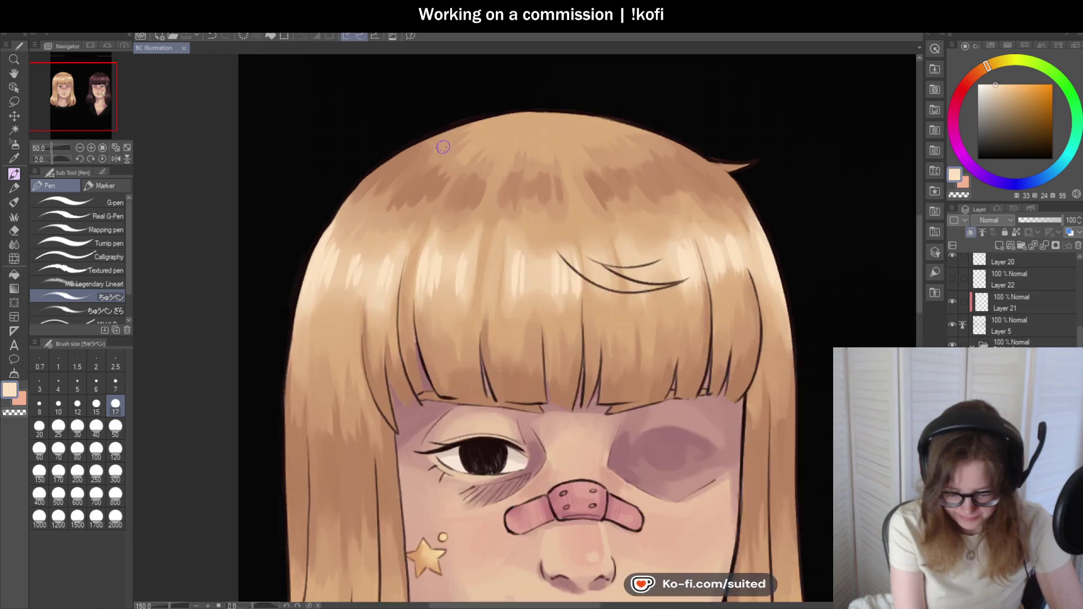
pyautogui.moveTo(435, 140)
pyautogui.mouseDown()
pyautogui.moveTo(432, 175)
pyautogui.moveTo(449, 178)
pyautogui.mouseUp()
pyautogui.scroll(-4, 618, 176)
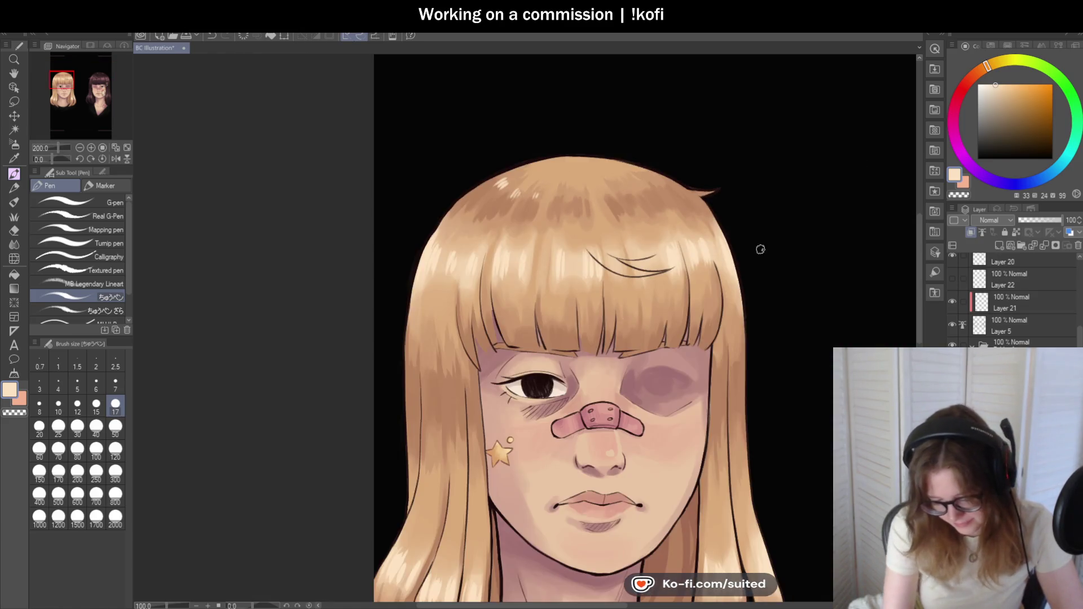
pyautogui.scroll(4, 653, 172)
pyautogui.moveTo(624, 164)
pyautogui.mouseDown()
pyautogui.moveTo(646, 173)
pyautogui.moveTo(602, 177)
pyautogui.mouseUp()
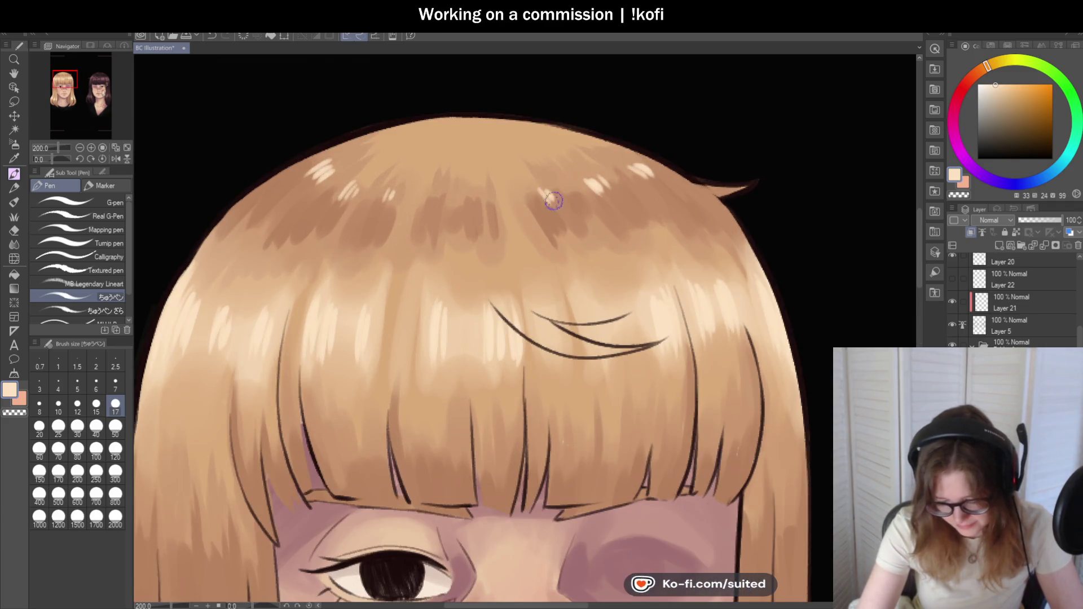
pyautogui.scroll(-1, 458, 235)
pyautogui.scroll(-4, 457, 234)
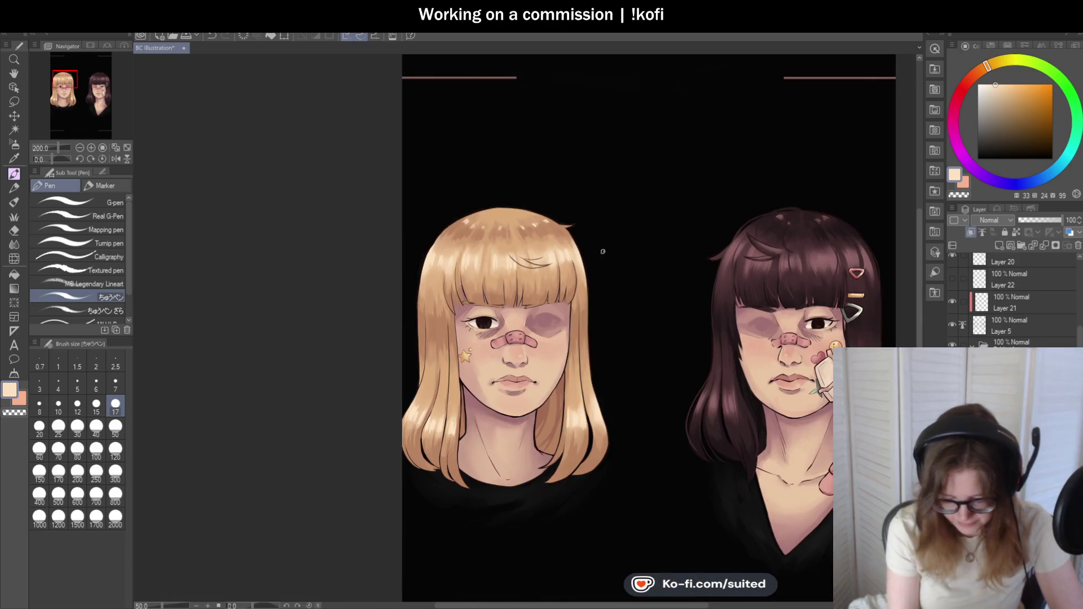
pyautogui.scroll(1, 583, 420)
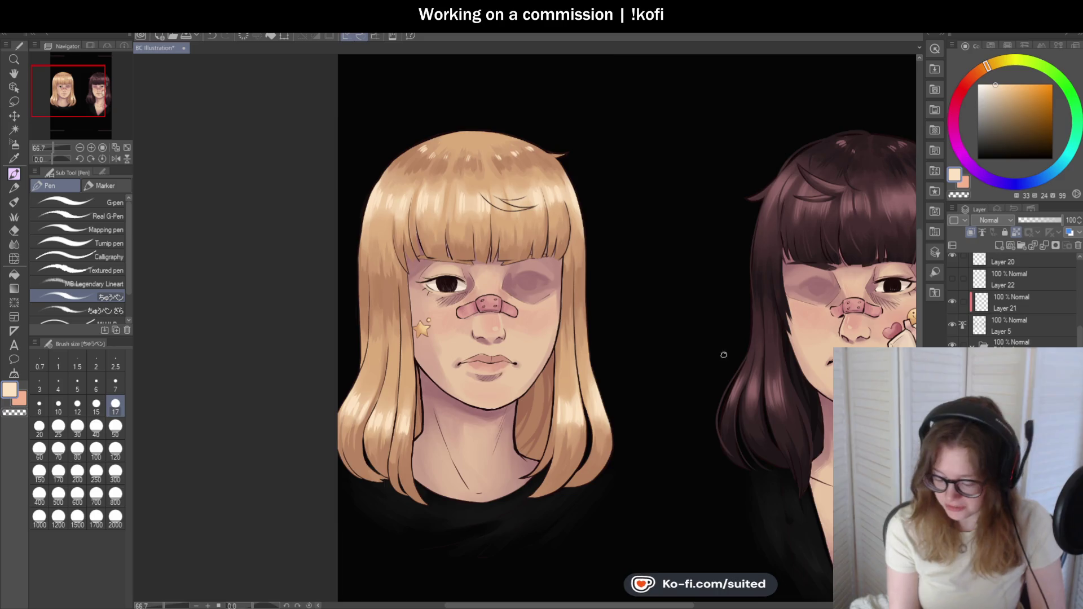
pyautogui.scroll(1, 435, 344)
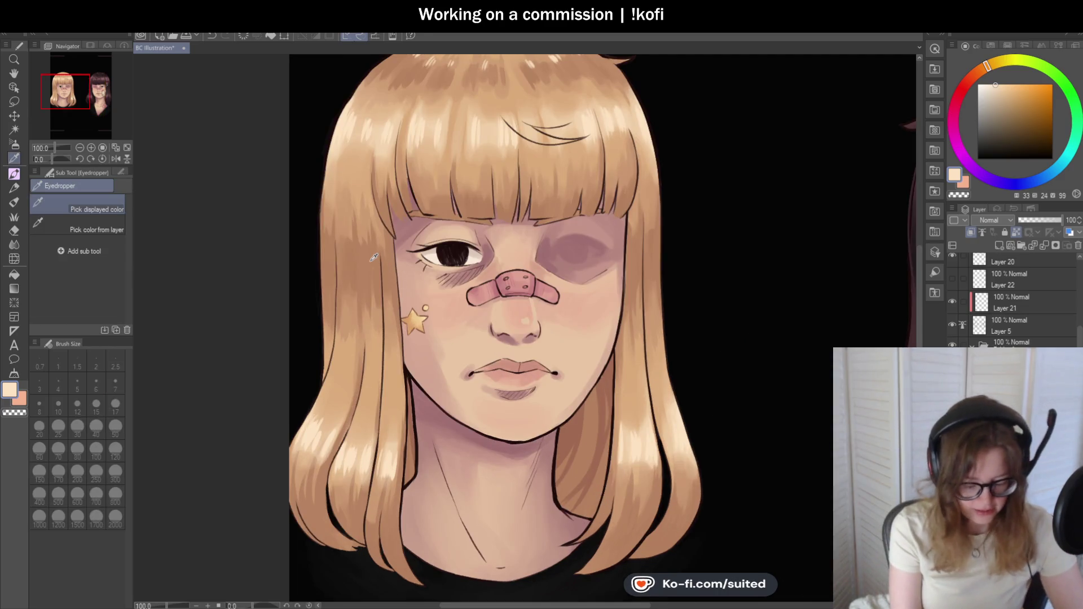
# - Pick a slightly redder, darker hair brown and set the Round mixing brush to size 50
pyautogui.keyDown('alt'); pyautogui.click(374, 257); pyautogui.keyUp('alt')
pyautogui.moveTo(988, 83); pyautogui.dragTo(976, 71)
pyautogui.click(1015, 111)
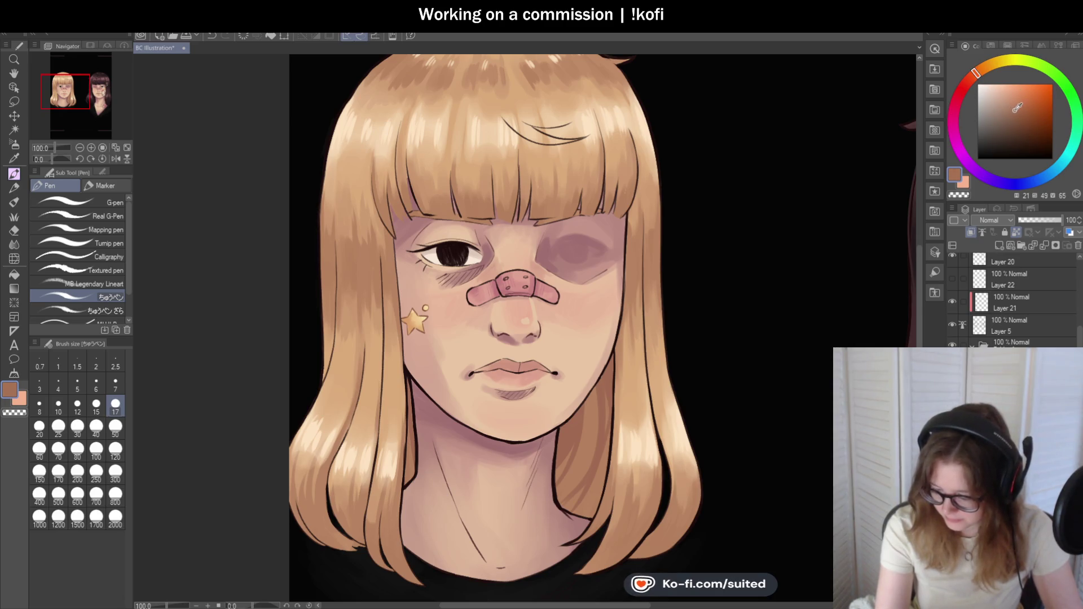
pyautogui.scroll(1, 358, 243)
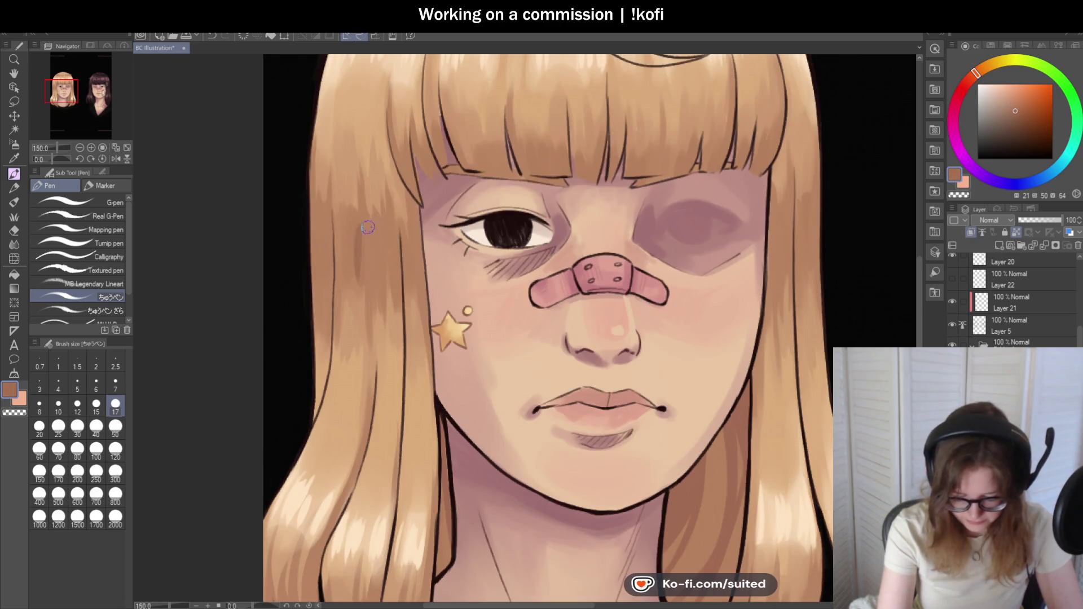
pyautogui.press('b')
pyautogui.press('[')
pyautogui.press('[')
pyautogui.press('[')
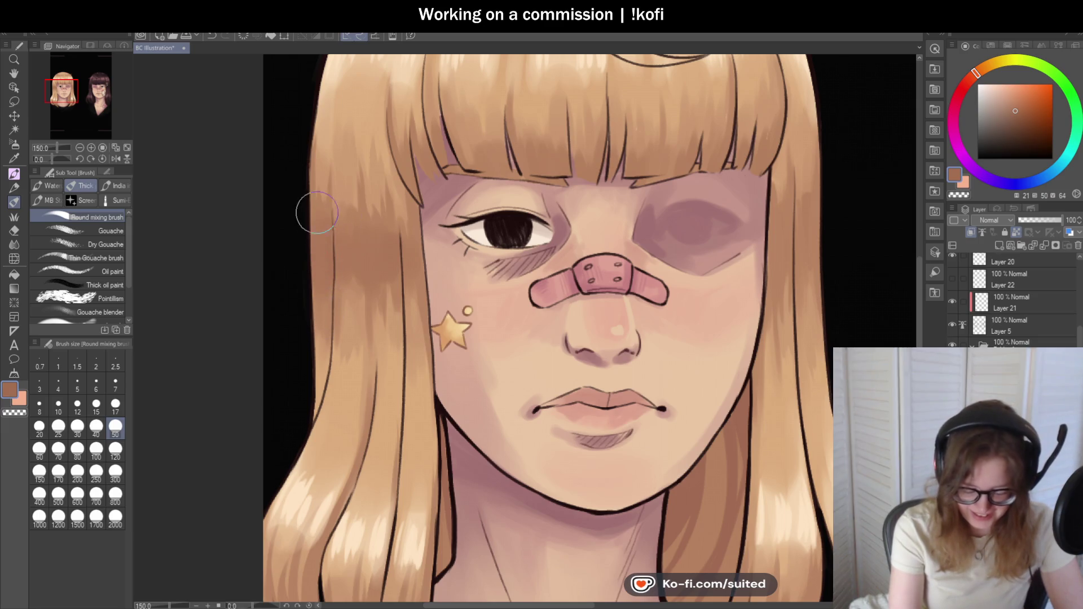
# - Darken the hair strand tip beside the blonde girl's neck with a blended stroke
pyautogui.hotkey('ctrl', '-')
pyautogui.hotkey('ctrl', '-')
pyautogui.hotkey('ctrl', '+')
pyautogui.hotkey('ctrl', '+')
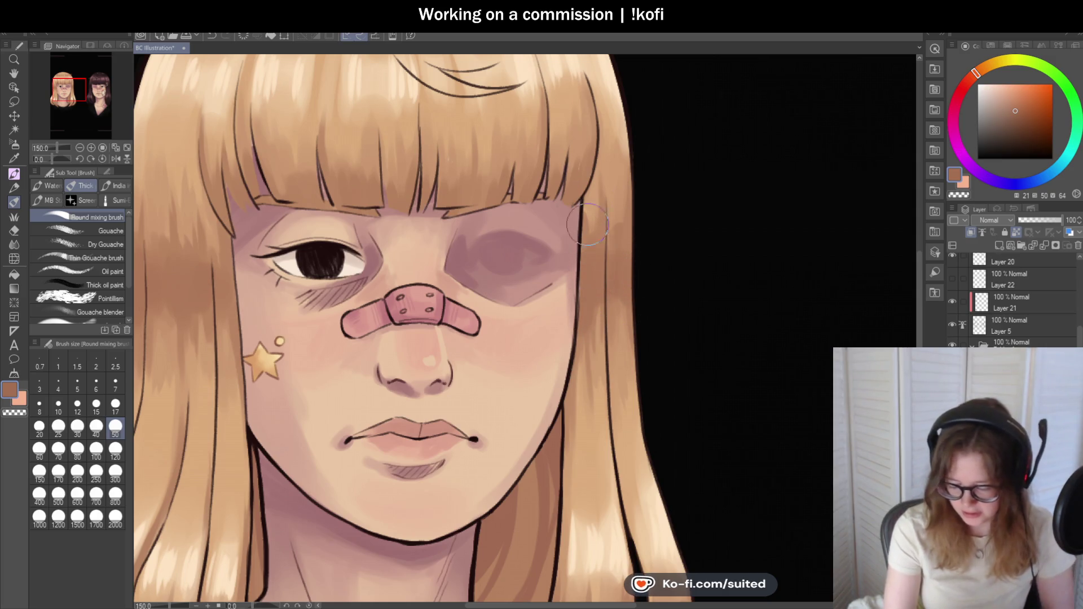
pyautogui.scroll(-3, 620, 304)
pyautogui.scroll(3, 621, 304)
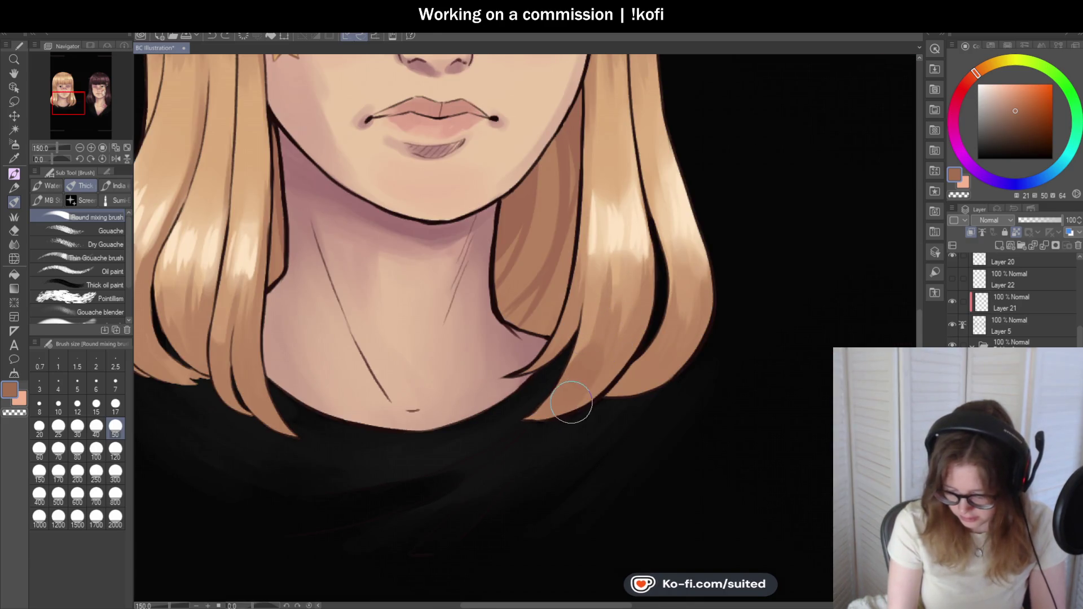
pyautogui.moveTo(606, 358); pyautogui.dragTo(594, 388)
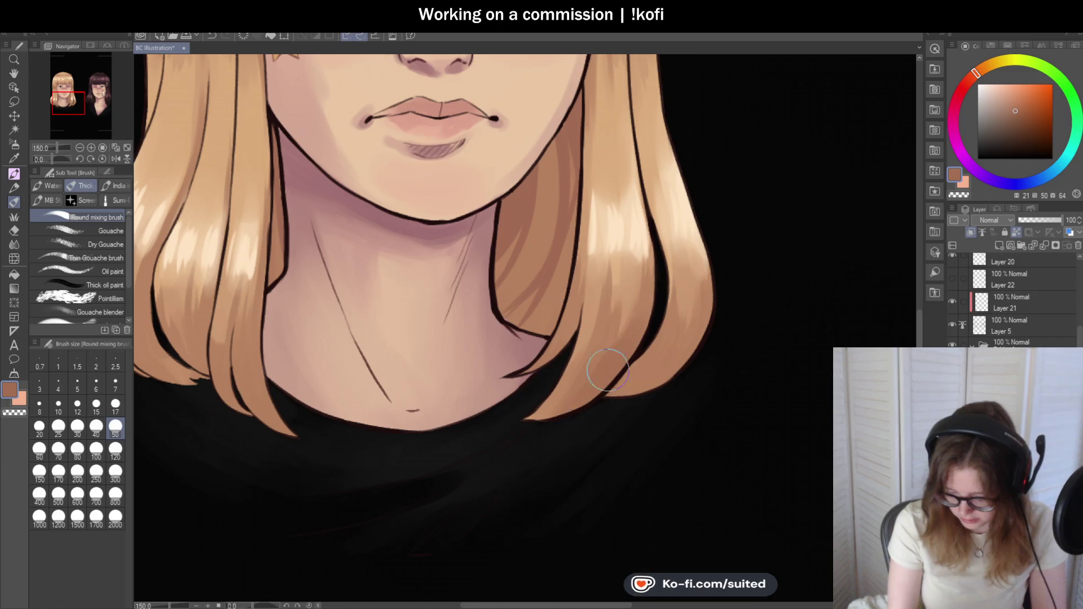
pyautogui.scroll(-1, 597, 397)
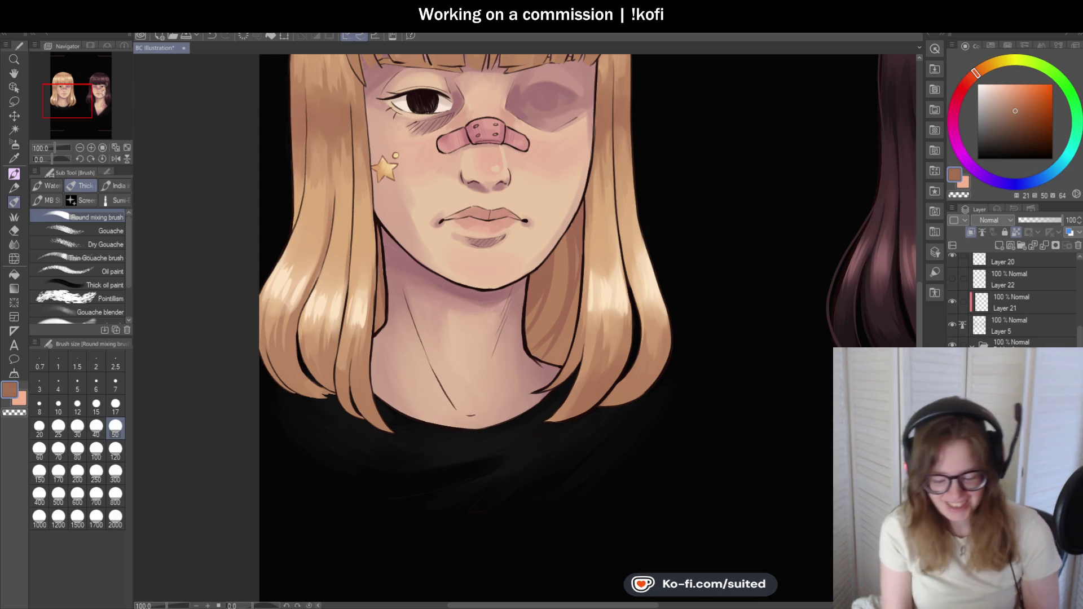
# - Extend the tip of the blonde girl's left hair lock lower
pyautogui.scroll(-2, 404, 358)
pyautogui.scroll(3, 349, 392)
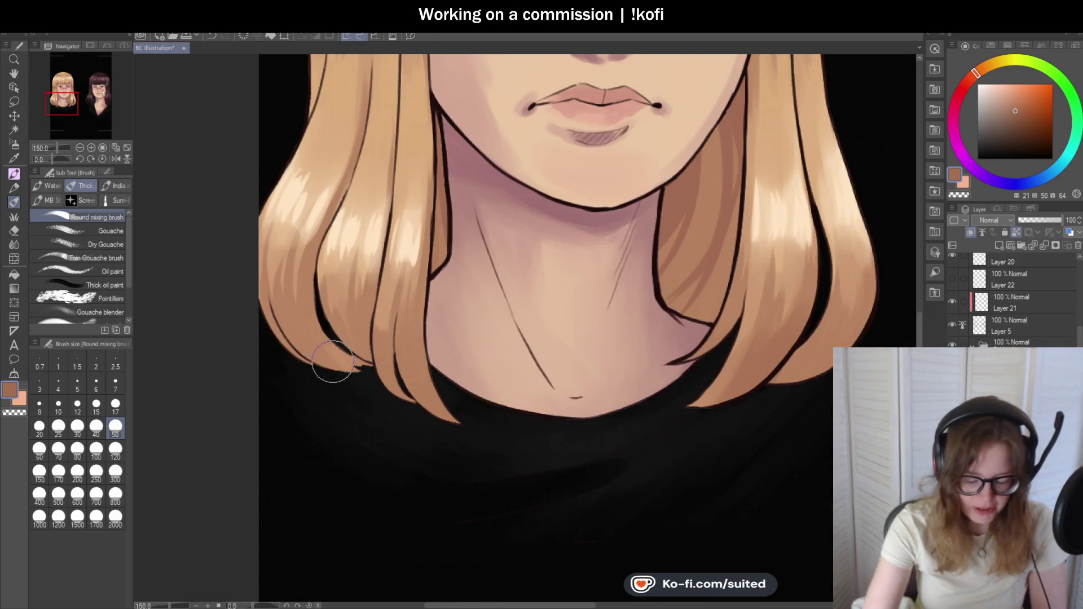
pyautogui.moveTo(337, 363)
pyautogui.mouseDown()
pyautogui.moveTo(346, 368)
pyautogui.moveTo(332, 358)
pyautogui.moveTo(321, 380)
pyautogui.moveTo(361, 371)
pyautogui.moveTo(361, 325)
pyautogui.moveTo(404, 399)
pyautogui.moveTo(427, 402)
pyautogui.mouseUp()
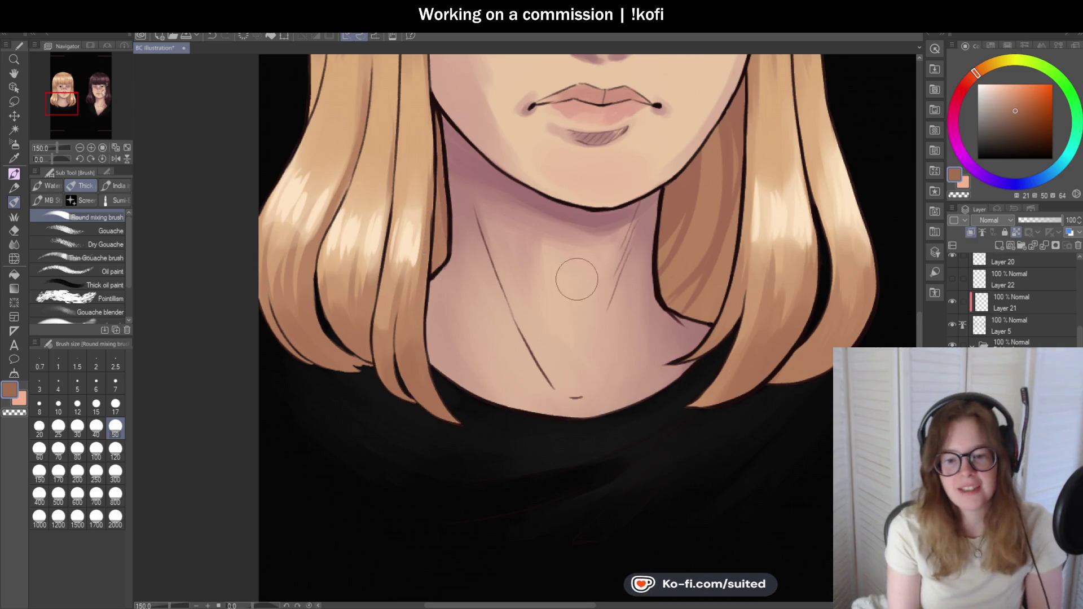
pyautogui.scroll(-3, 532, 370)
pyautogui.scroll(2, 651, 273)
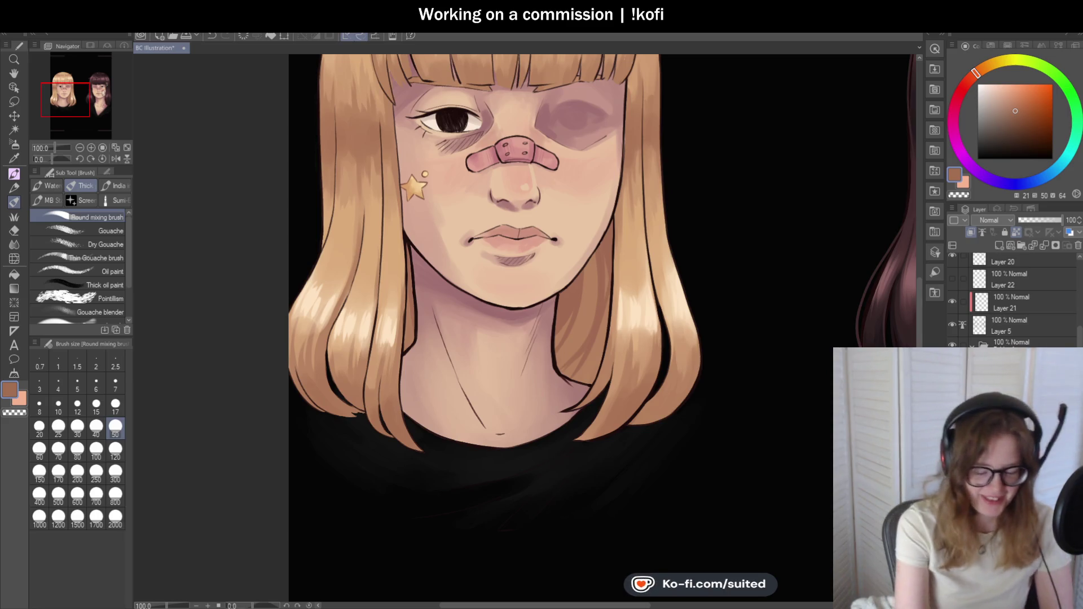
# - At brush size 17, blend darker brown strokes into the side hair beside her face
pyautogui.scroll(-1, 540, 341)
pyautogui.click(115, 404)
pyautogui.scroll(4, 412, 232)
pyautogui.moveTo(412, 233)
pyautogui.mouseDown()
pyautogui.moveTo(421, 171)
pyautogui.moveTo(370, 203)
pyautogui.moveTo(333, 166)
pyautogui.mouseUp()
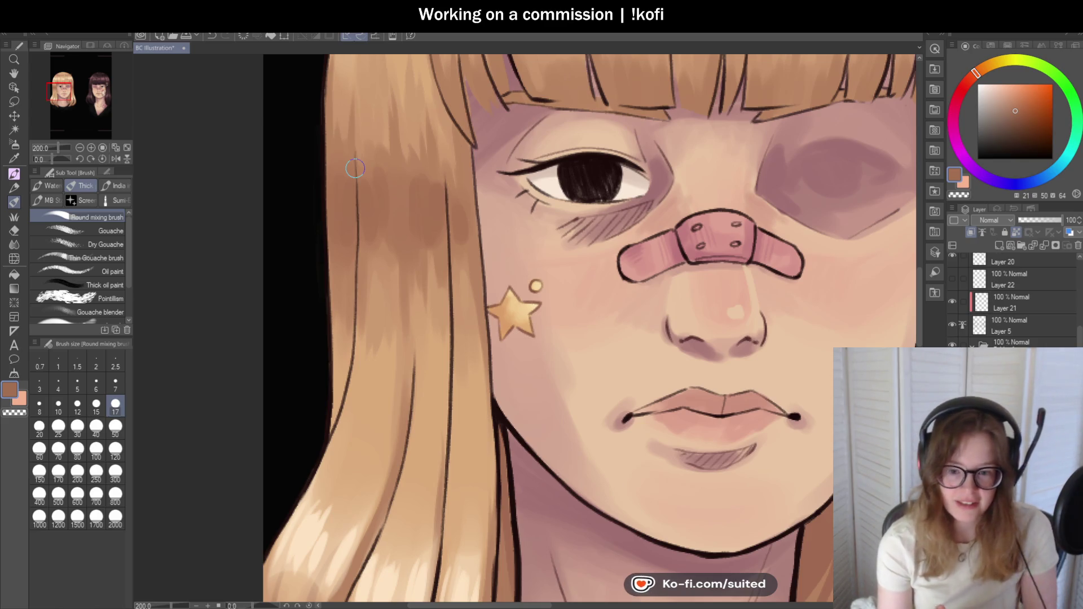
pyautogui.scroll(-5, 474, 279)
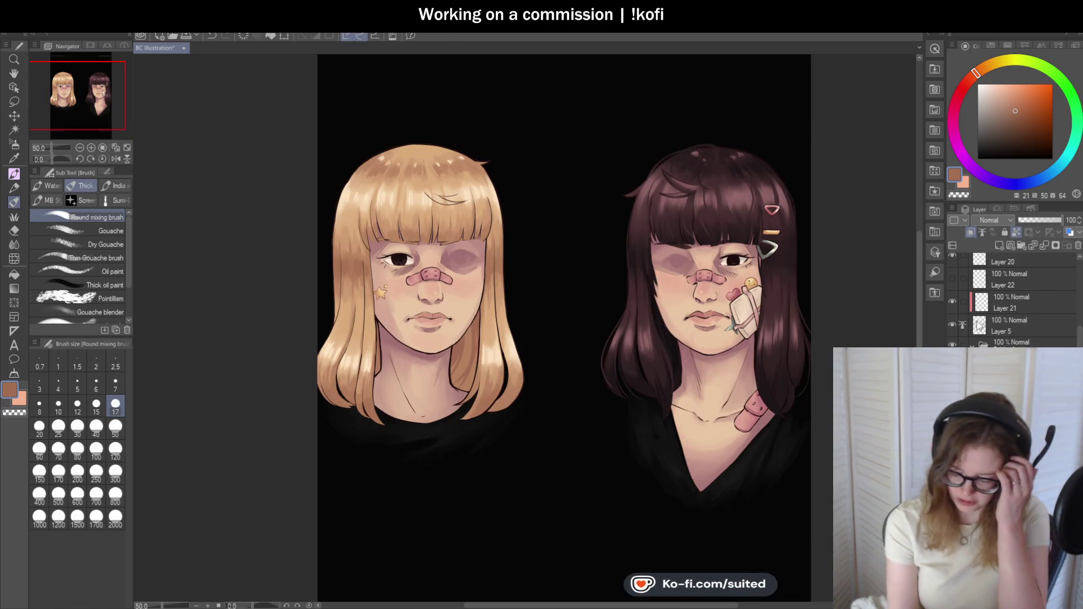
pyautogui.scroll(3, 968, 289)
pyautogui.click(952, 291)
pyautogui.scroll(-1, 657, 259)
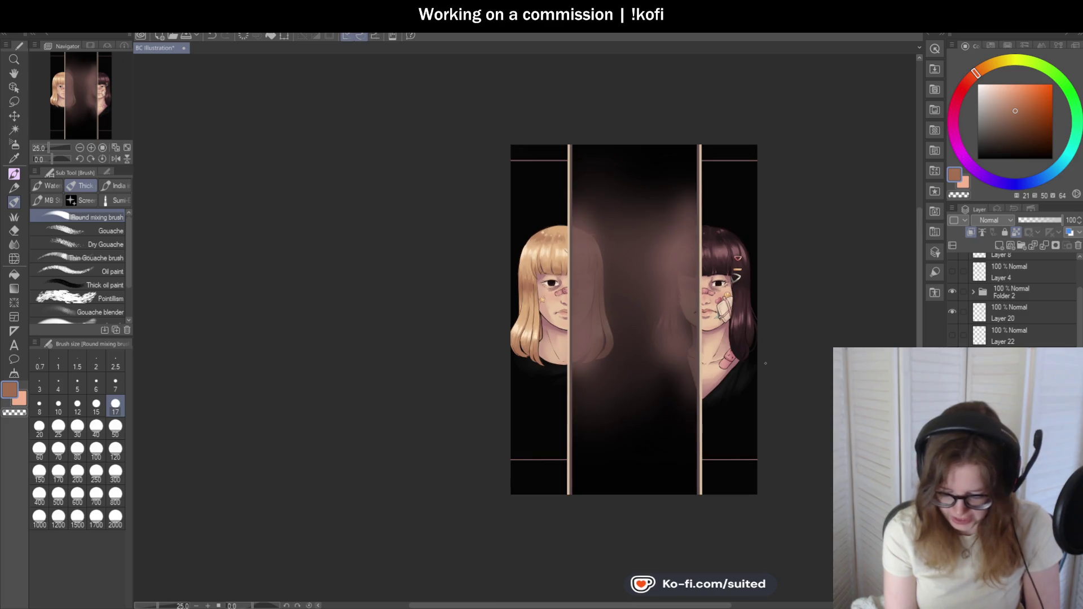
pyautogui.scroll(1, 784, 321)
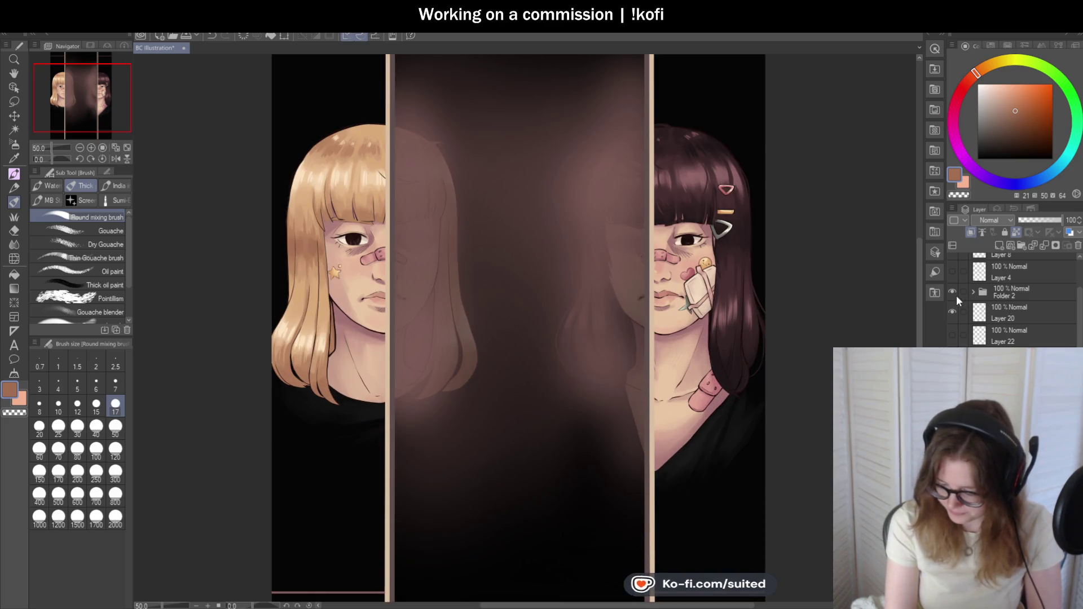
pyautogui.click(952, 292)
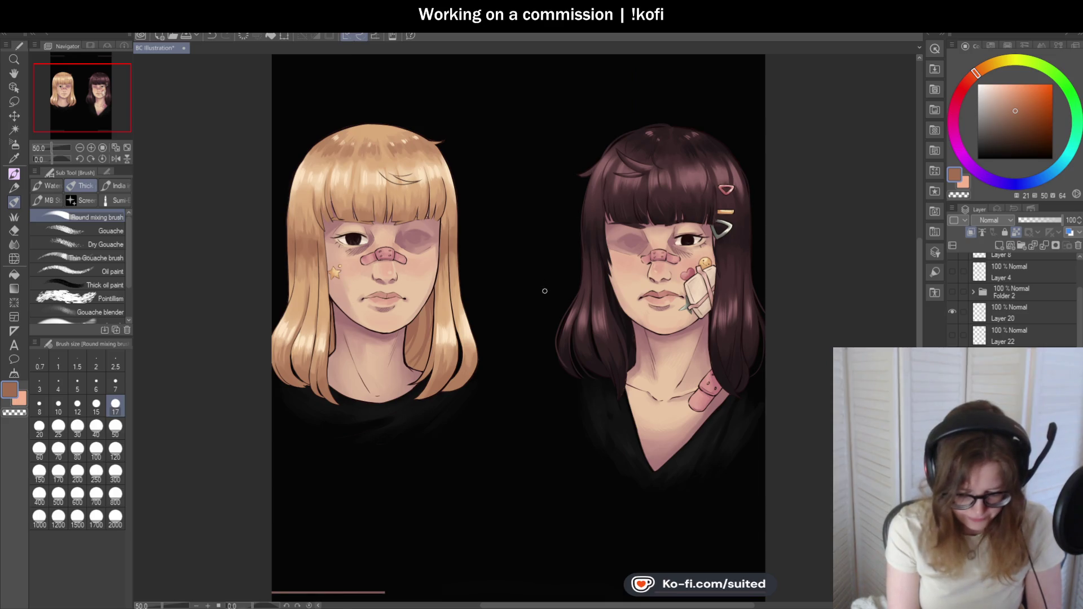
pyautogui.scroll(3, 456, 256)
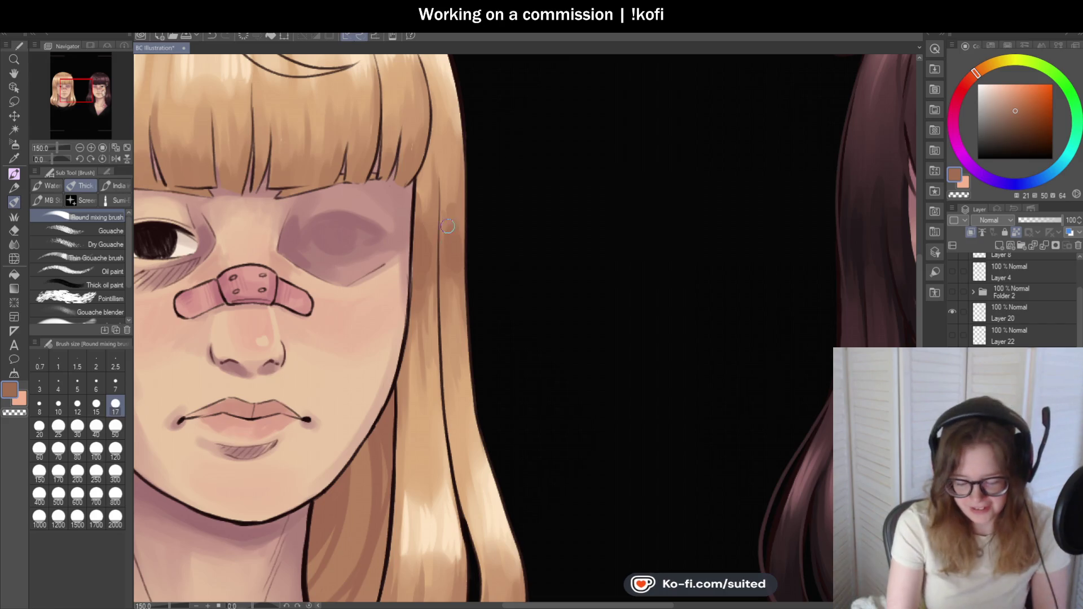
pyautogui.scroll(-3, 428, 219)
pyautogui.scroll(1, 379, 224)
pyautogui.scroll(3, 379, 223)
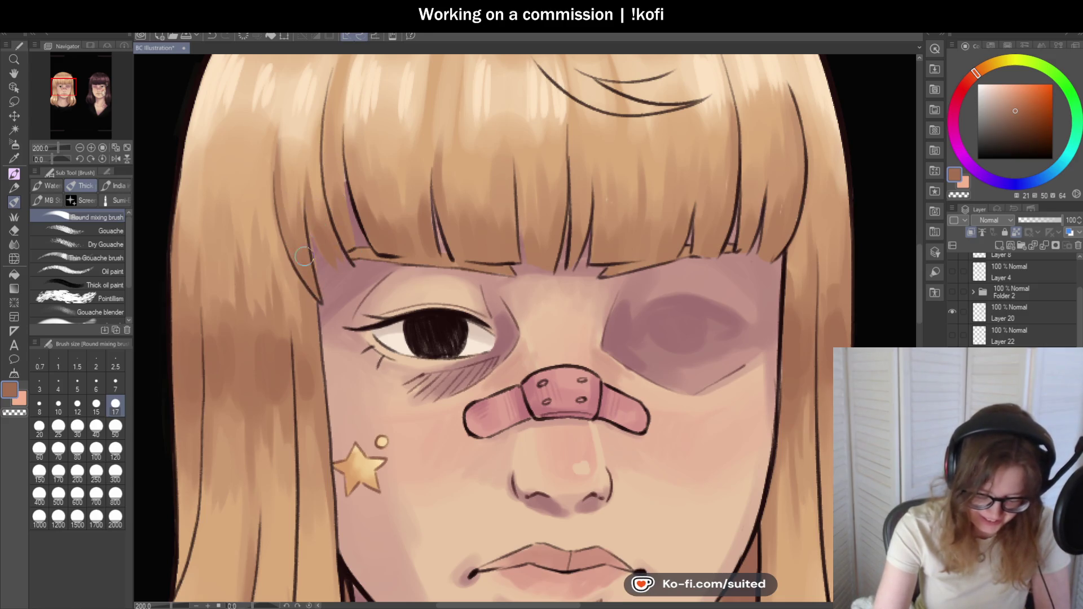
pyautogui.scroll(-1, 406, 263)
pyautogui.scroll(1, 442, 265)
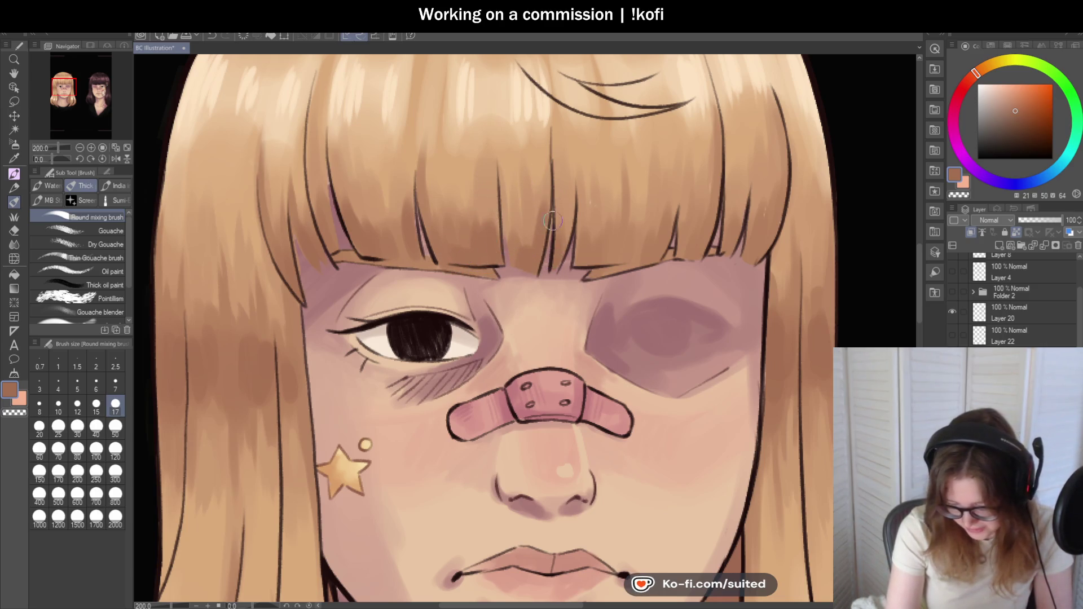
pyautogui.scroll(-2, 585, 241)
pyautogui.scroll(-1, 708, 258)
pyautogui.scroll(1, 693, 212)
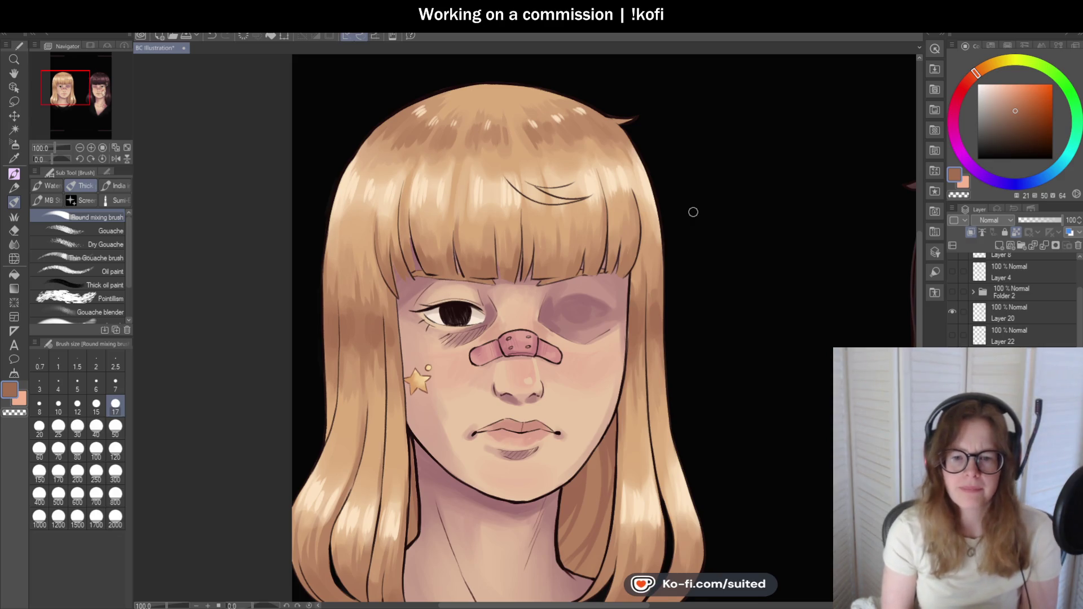
pyautogui.scroll(1, 624, 263)
pyautogui.scroll(1, 623, 262)
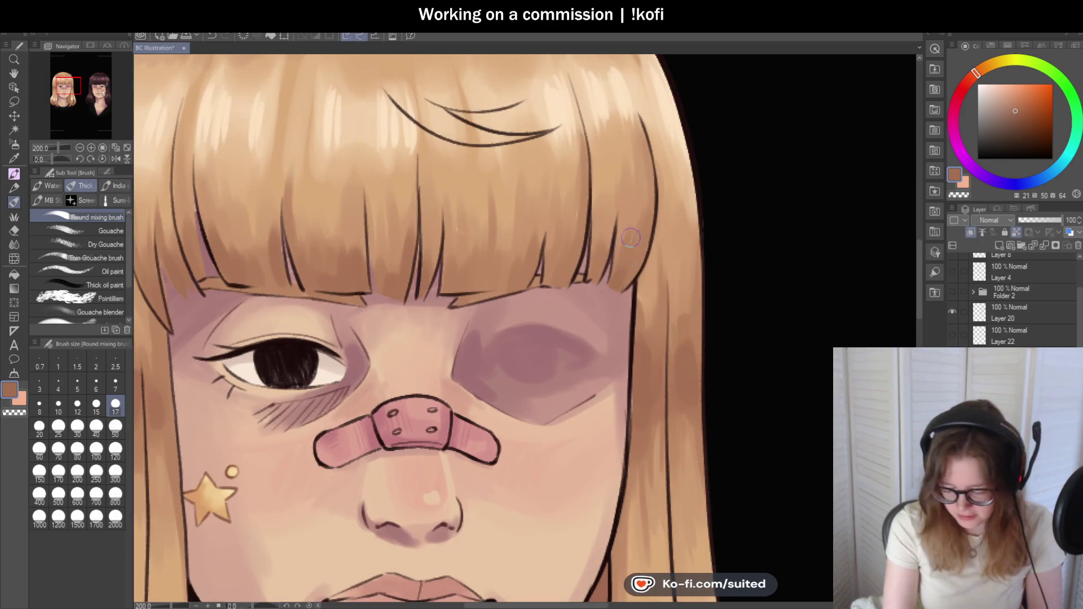
pyautogui.moveTo(586, 285); pyautogui.dragTo(603, 237)
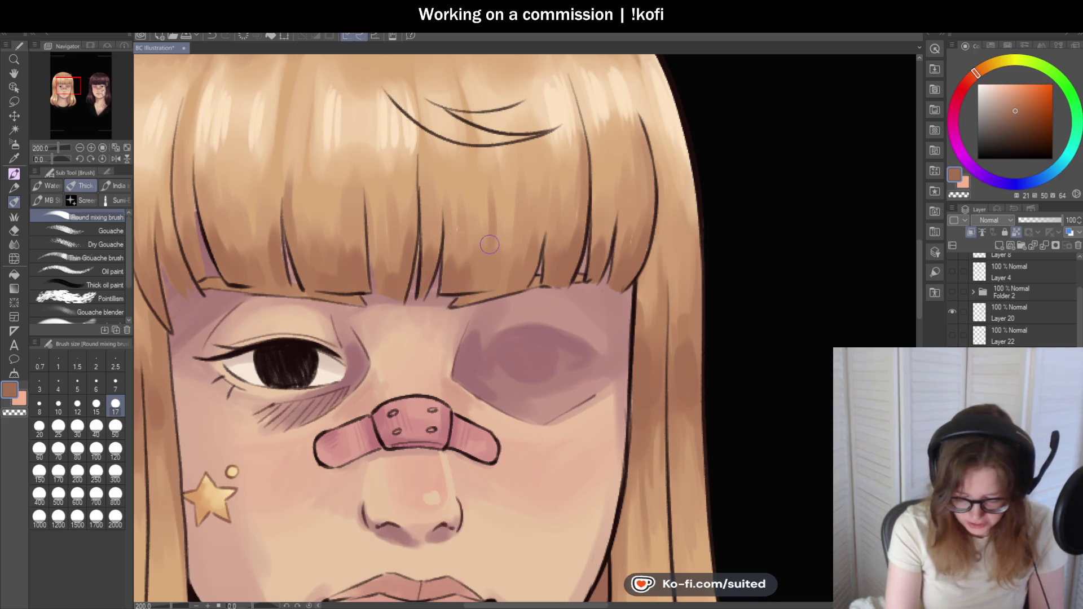
# - Check the bangs up close, then show the Folder 2 split-panel overlay
pyautogui.scroll(-4, 502, 266)
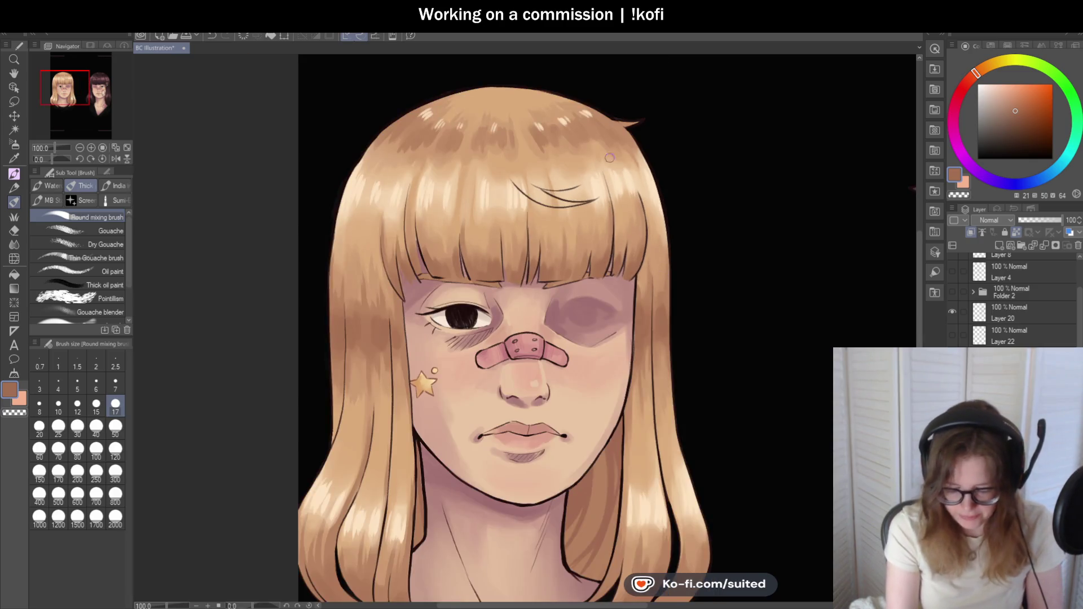
pyautogui.scroll(5, 427, 120)
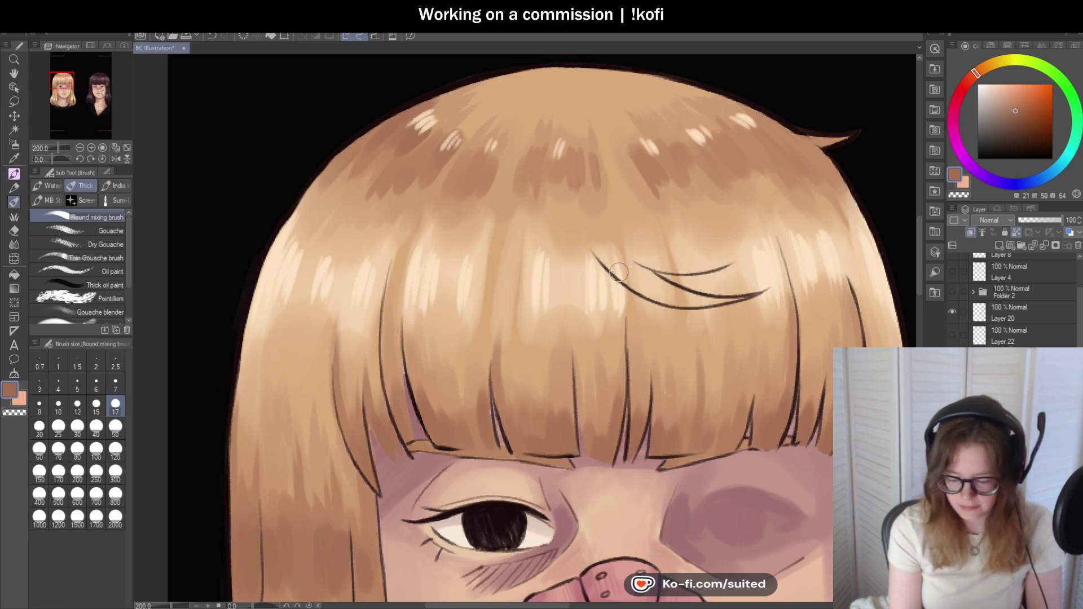
pyautogui.scroll(-4, 616, 274)
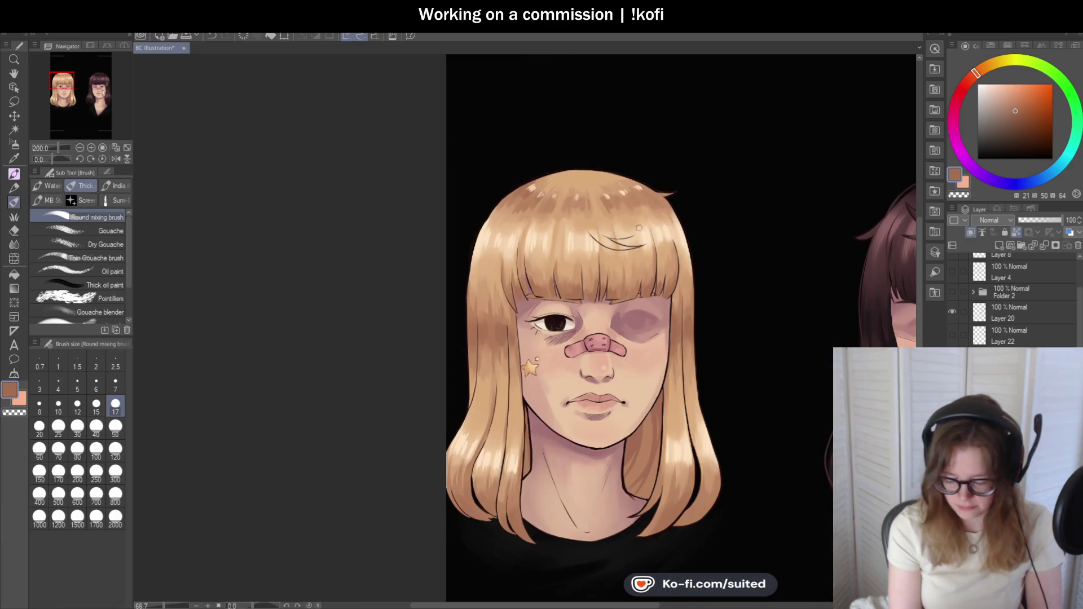
pyautogui.hscroll(-2, 722, 338)
pyautogui.scroll(2, 704, 387)
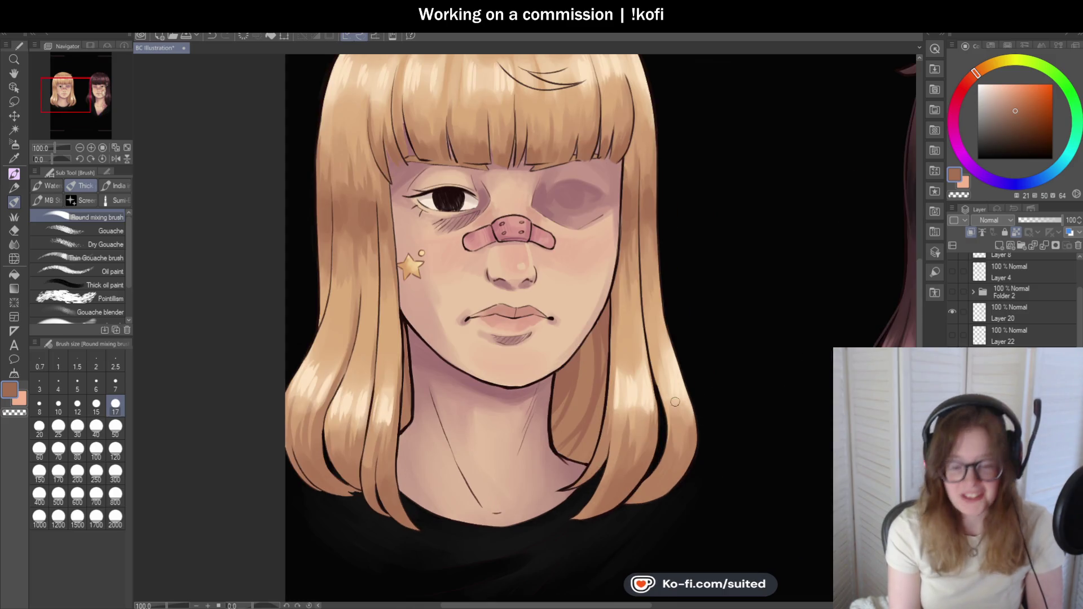
pyautogui.scroll(-1, 500, 379)
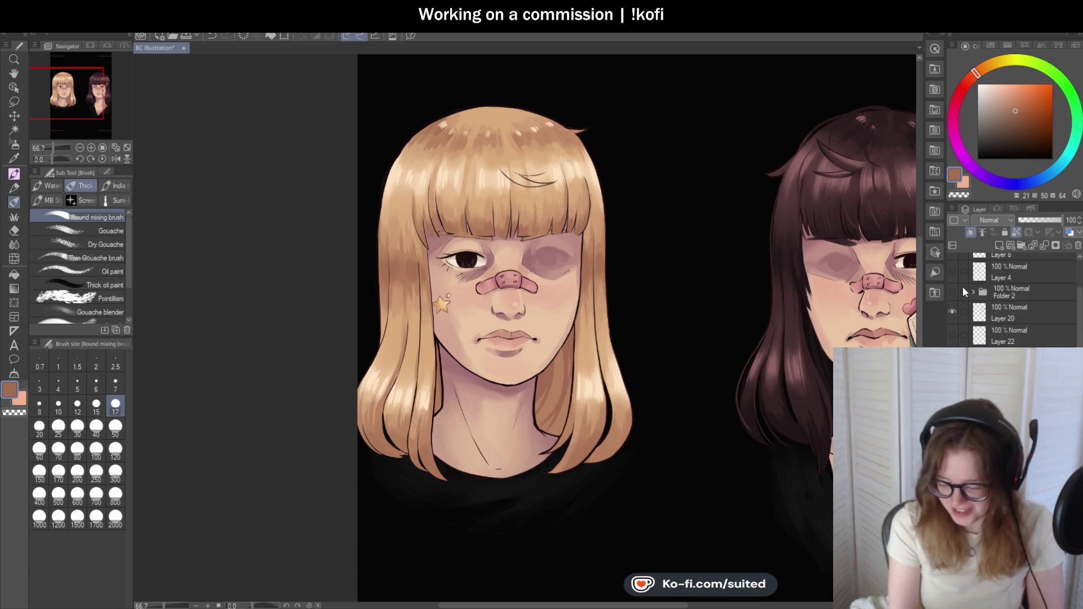
pyautogui.click(952, 292)
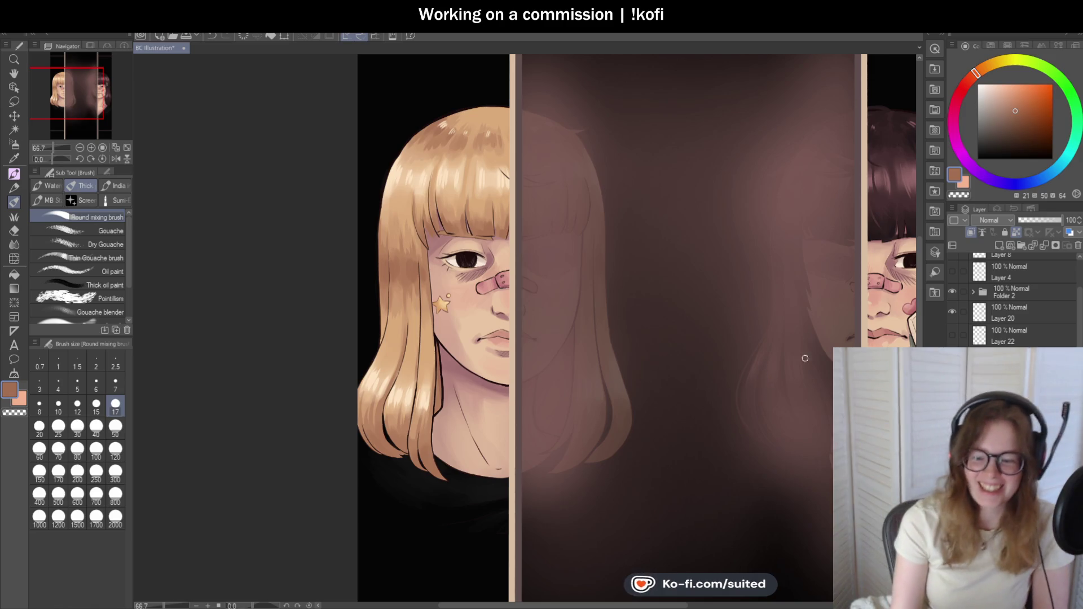
pyautogui.click(952, 292)
pyautogui.scroll(3, 485, 131)
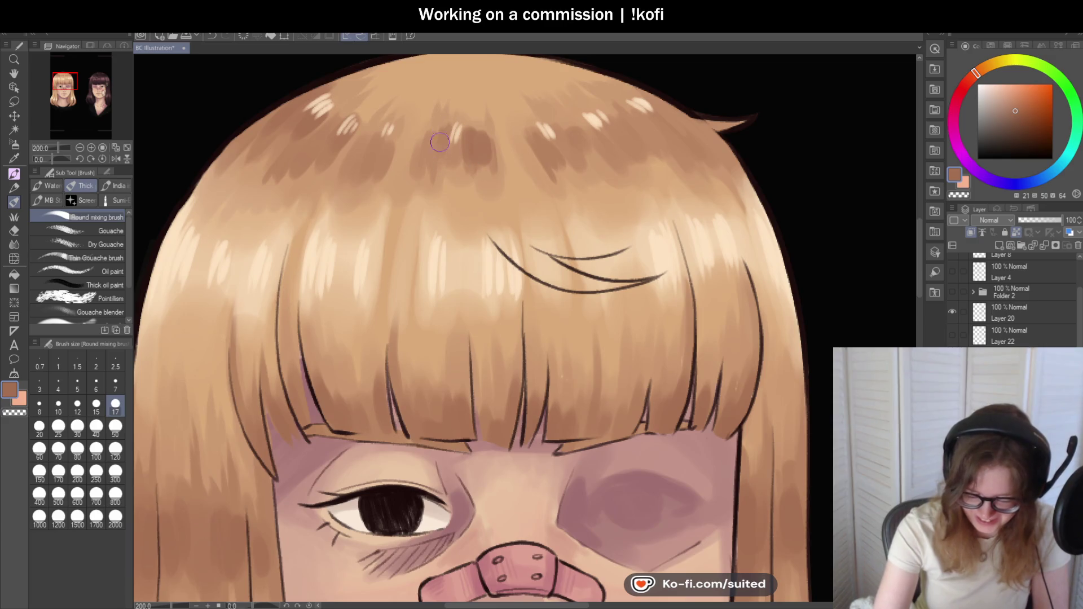
pyautogui.scroll(-1, 659, 180)
pyautogui.scroll(1, 658, 180)
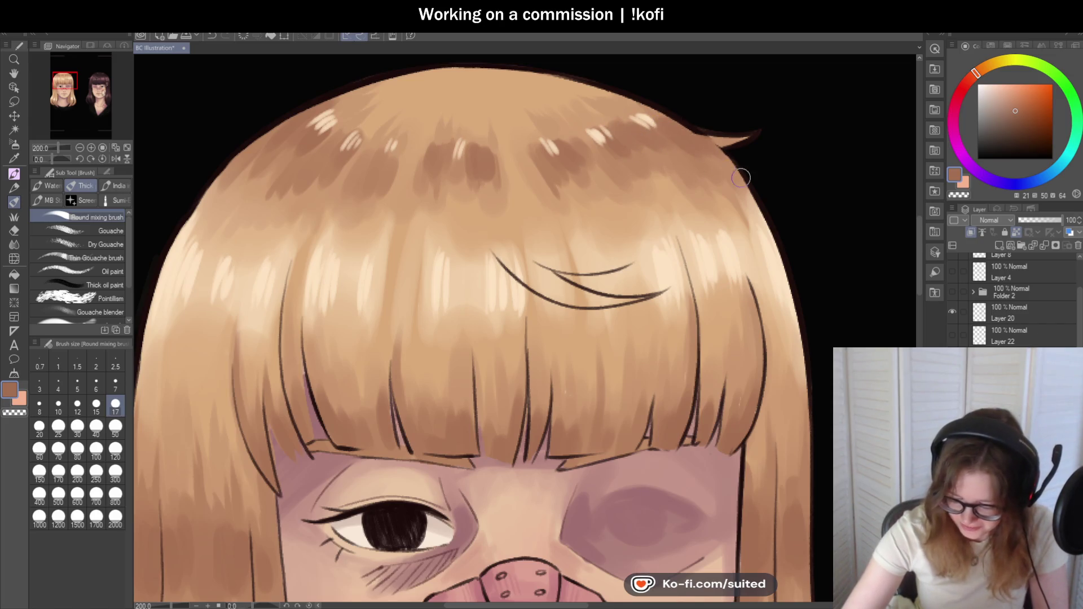
pyautogui.scroll(-4, 589, 446)
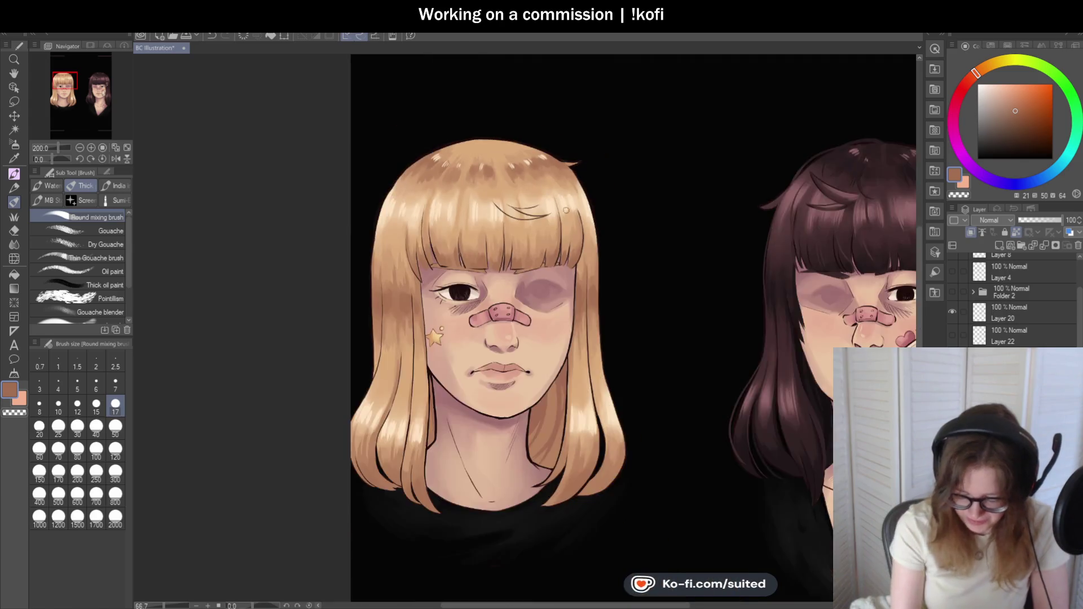
pyautogui.scroll(2, 541, 447)
pyautogui.scroll(4, 541, 447)
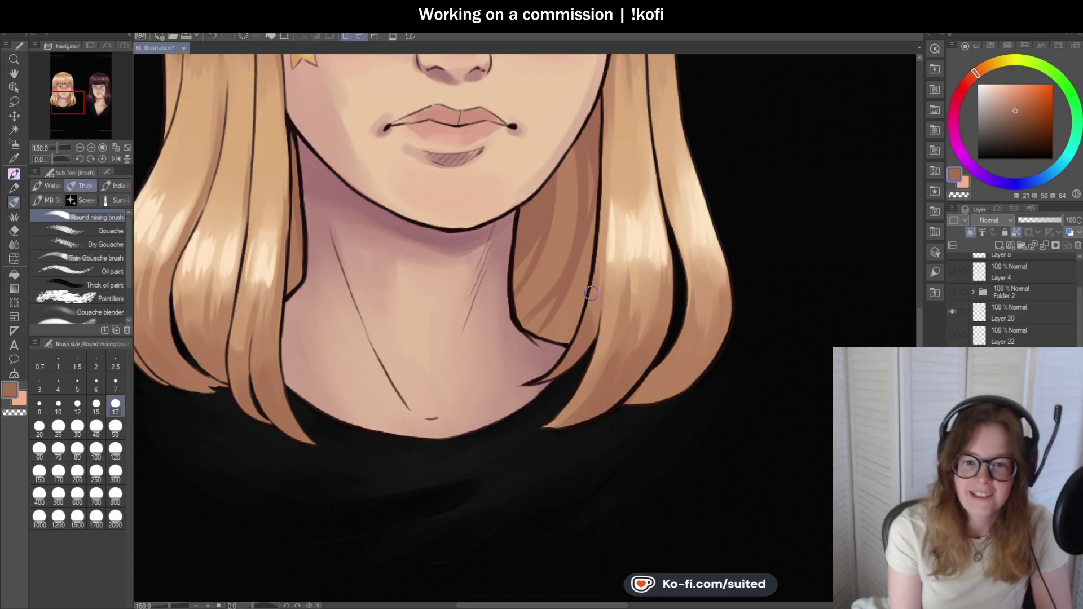
pyautogui.scroll(-3, 671, 331)
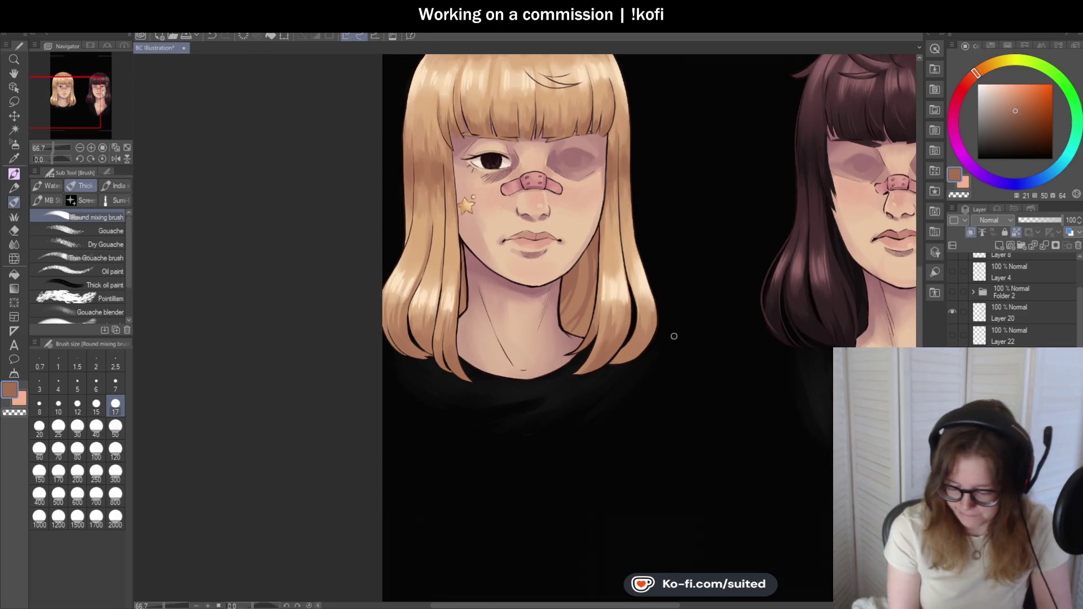
# - Darken the lower tip of the right hair strand at the shoulder
pyautogui.scroll(3, 633, 357)
pyautogui.moveTo(576, 375)
pyautogui.mouseDown()
pyautogui.moveTo(623, 306)
pyautogui.moveTo(609, 332)
pyautogui.moveTo(626, 333)
pyautogui.moveTo(601, 349)
pyautogui.moveTo(629, 338)
pyautogui.mouseUp()
pyautogui.scroll(-3, 630, 338)
pyautogui.scroll(3, 472, 396)
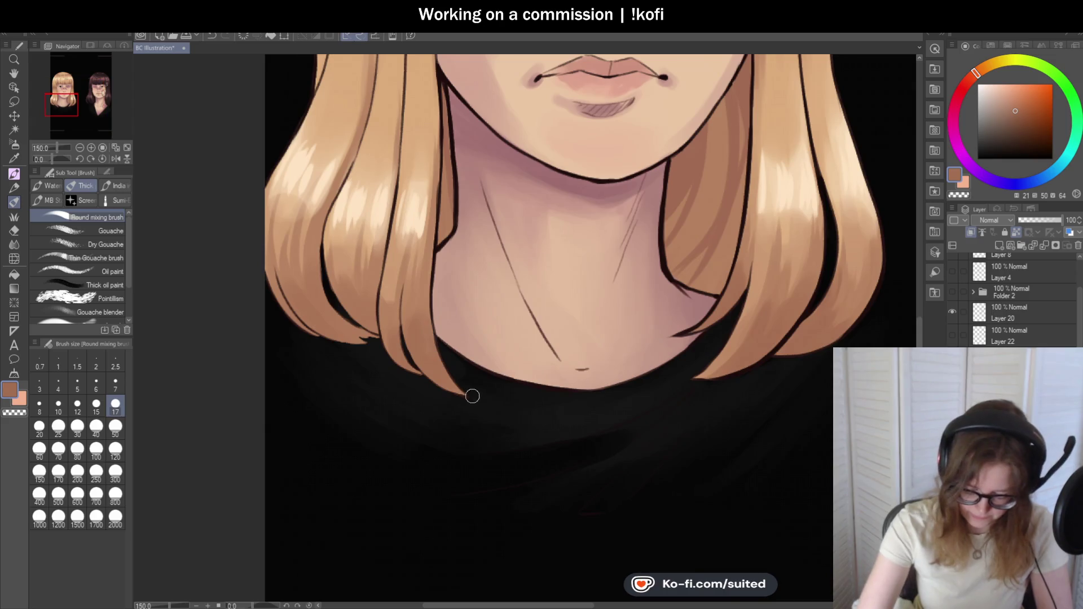
# - Paint dark strand lines into the left hair tips
pyautogui.moveTo(422, 365)
pyautogui.mouseDown()
pyautogui.moveTo(437, 226)
pyautogui.moveTo(430, 337)
pyautogui.moveTo(422, 302)
pyautogui.moveTo(386, 296)
pyautogui.moveTo(372, 327)
pyautogui.moveTo(361, 313)
pyautogui.moveTo(372, 252)
pyautogui.mouseUp()
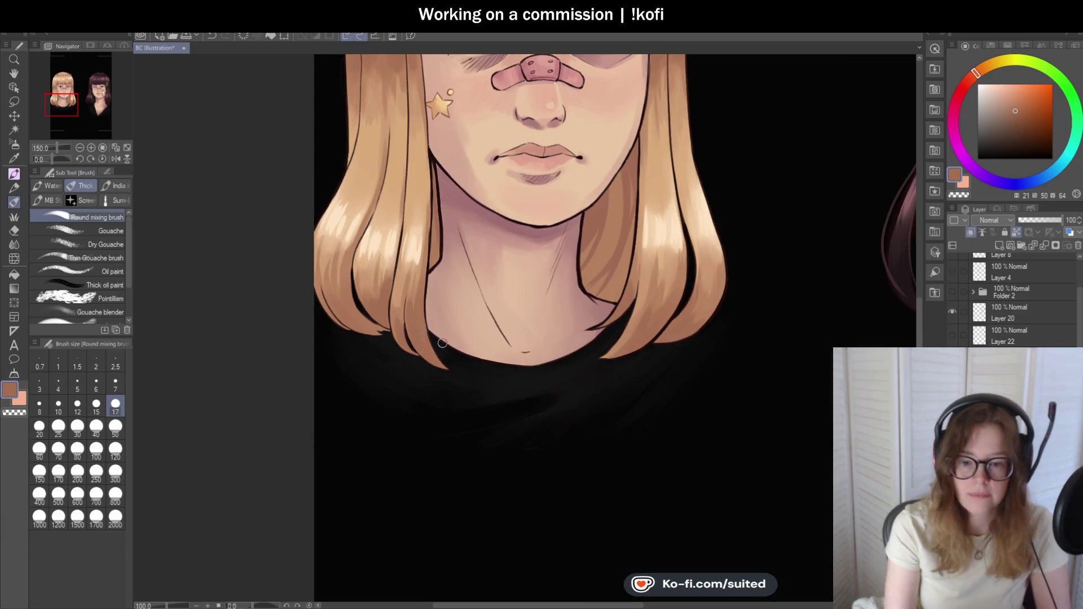
pyautogui.scroll(-1, 412, 314)
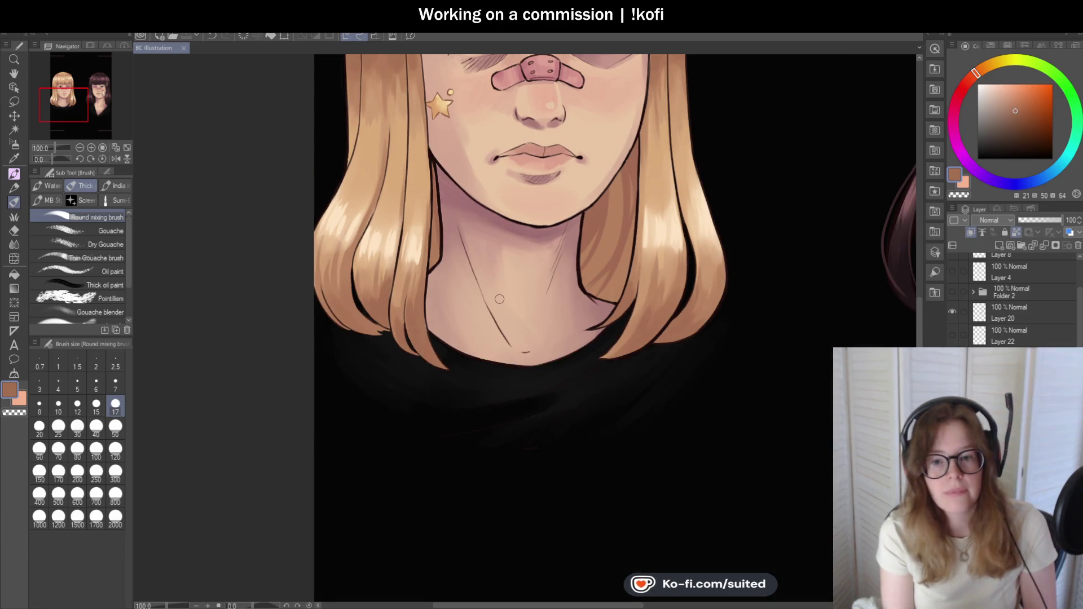
pyautogui.scroll(-2, 499, 298)
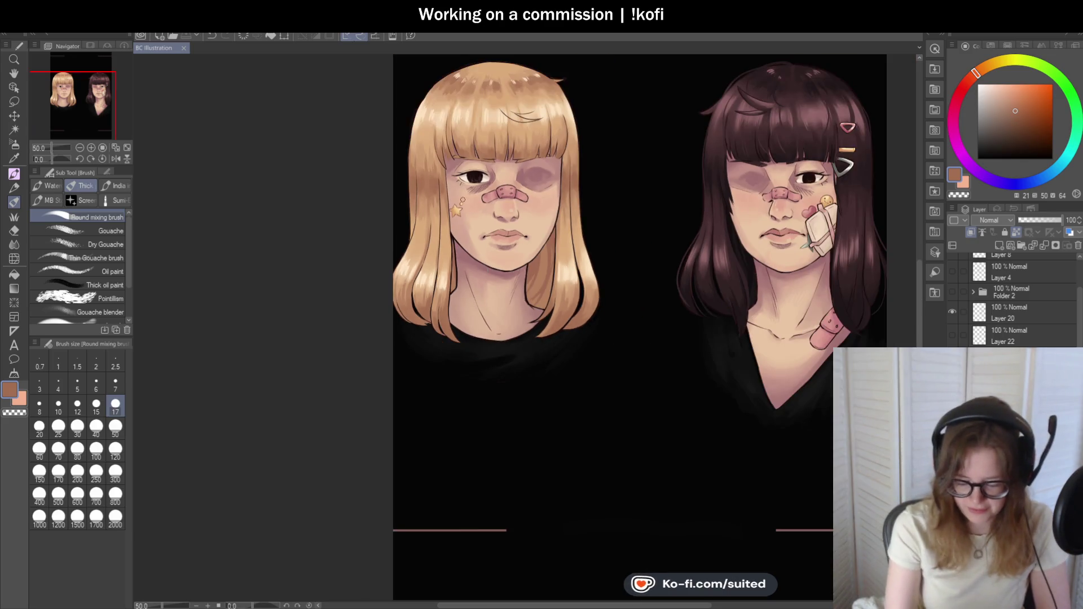
pyautogui.scroll(4, 424, 194)
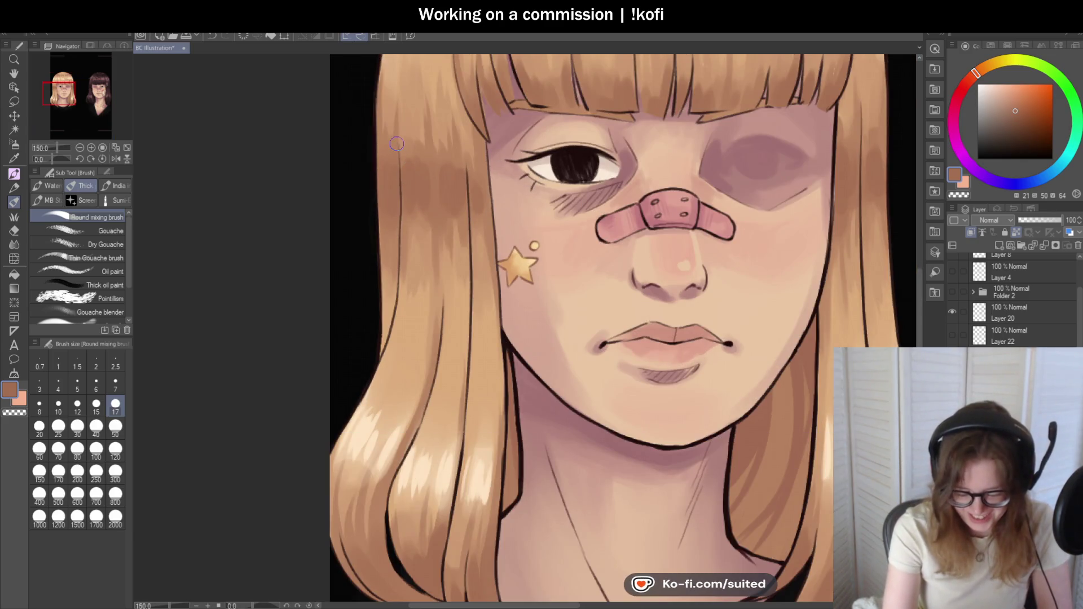
pyautogui.scroll(-2, 375, 132)
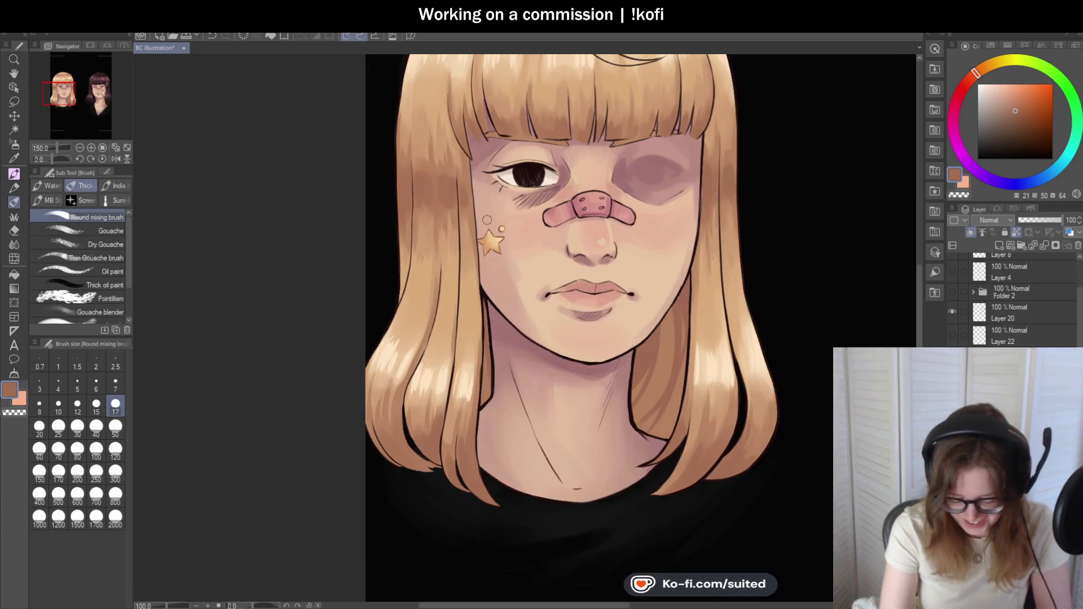
pyautogui.scroll(3, 350, 395)
# - Refine the left edge of the hair strands with two downward strokes
pyautogui.moveTo(341, 352); pyautogui.dragTo(360, 432)
pyautogui.moveTo(375, 386)
pyautogui.mouseDown()
pyautogui.moveTo(397, 457)
pyautogui.moveTo(403, 445)
pyautogui.mouseUp()
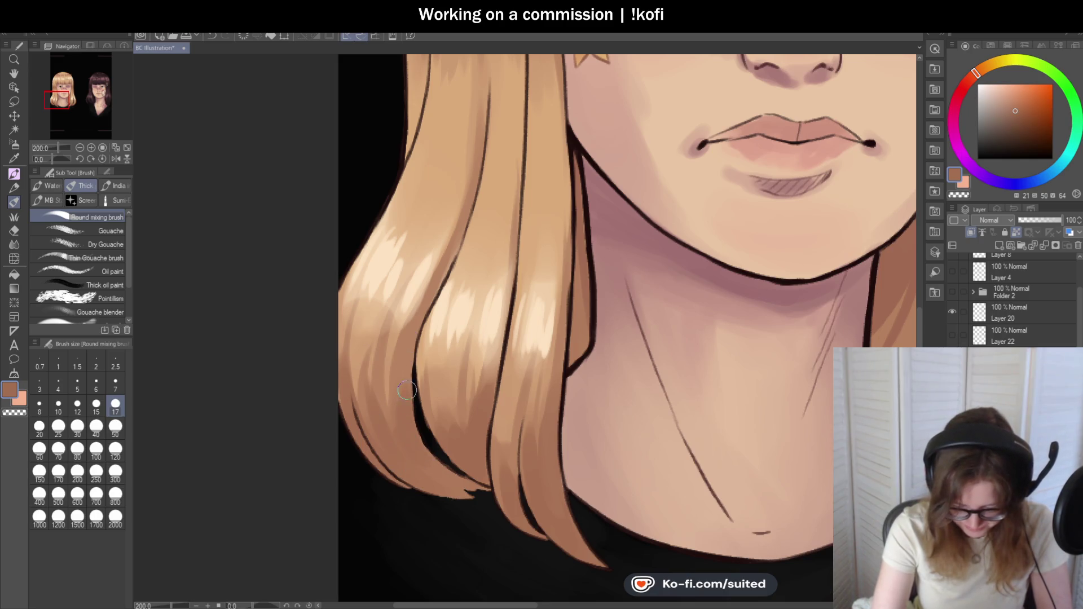
pyautogui.scroll(-2, 421, 395)
pyautogui.scroll(1, 532, 196)
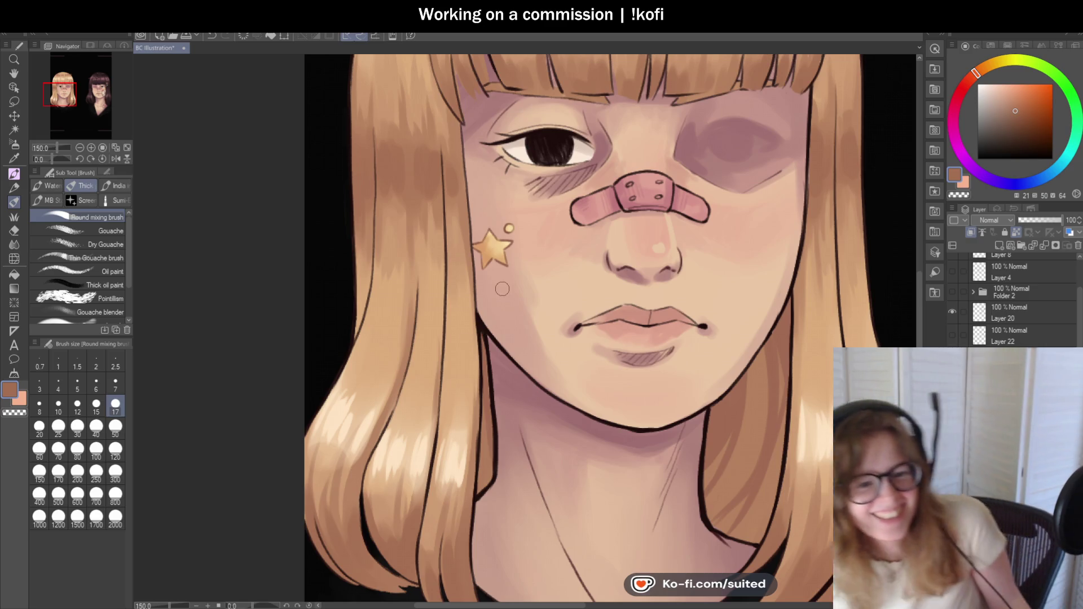
pyautogui.scroll(-2, 501, 289)
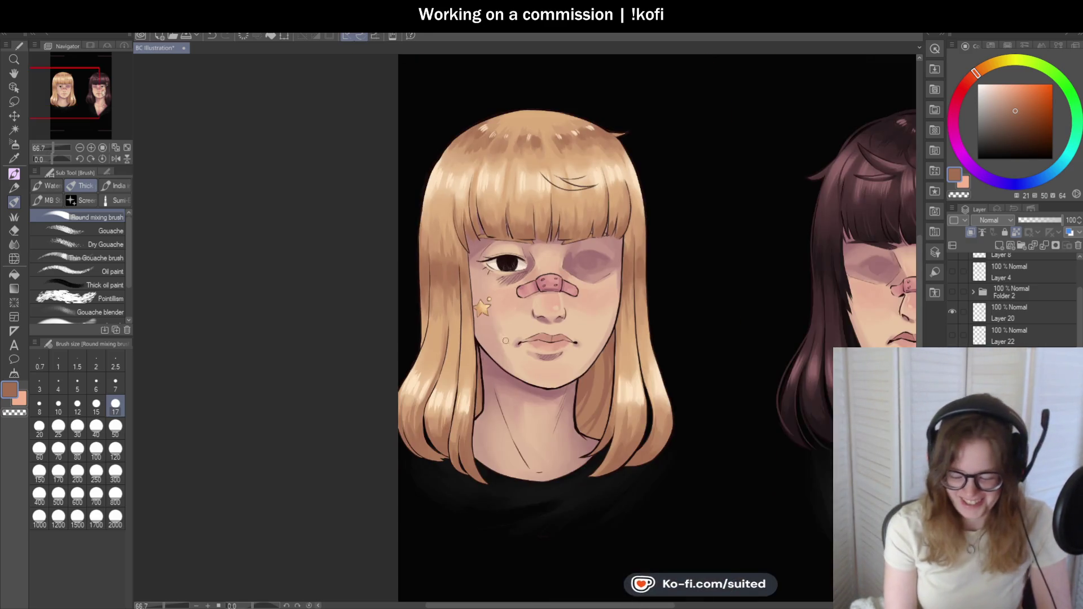
pyautogui.scroll(3, 527, 128)
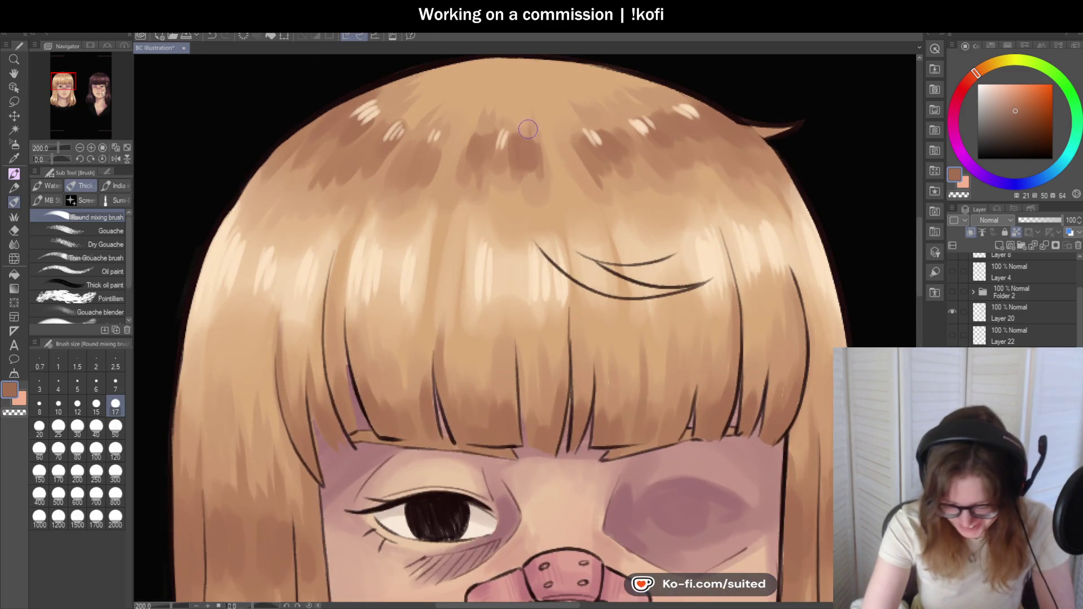
pyautogui.scroll(-3, 541, 214)
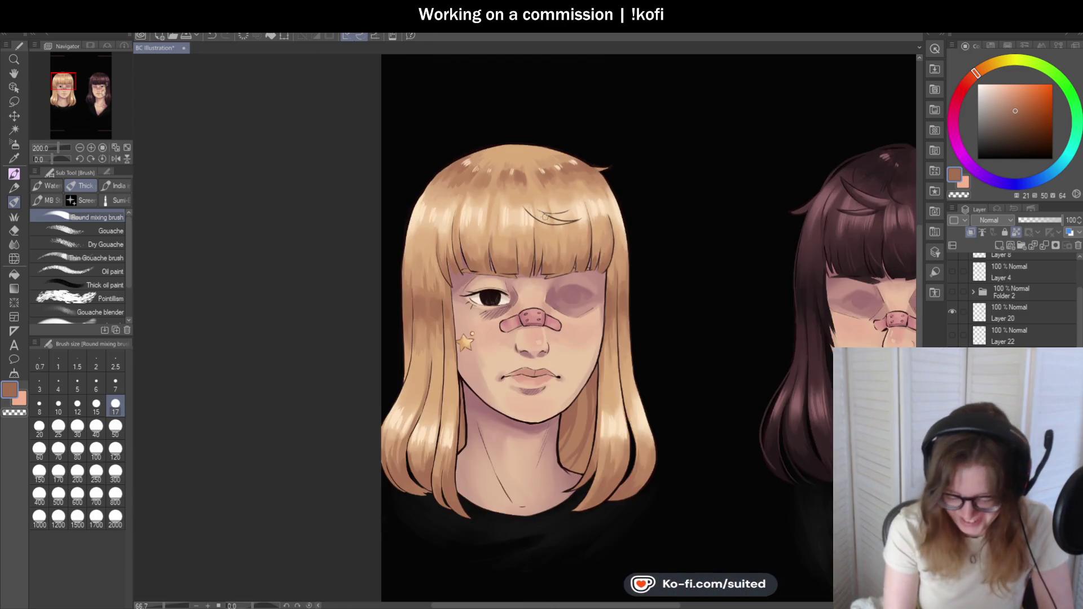
pyautogui.scroll(3, 501, 173)
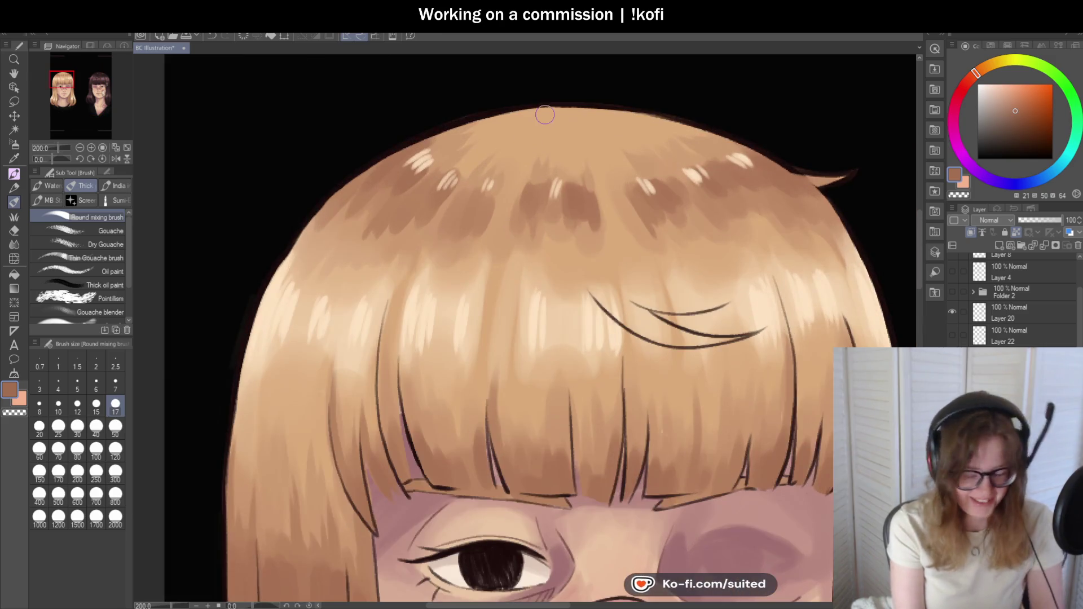
# - Sample a hair colour and blend the tones across the crown with the mixing brush
pyautogui.press('i')
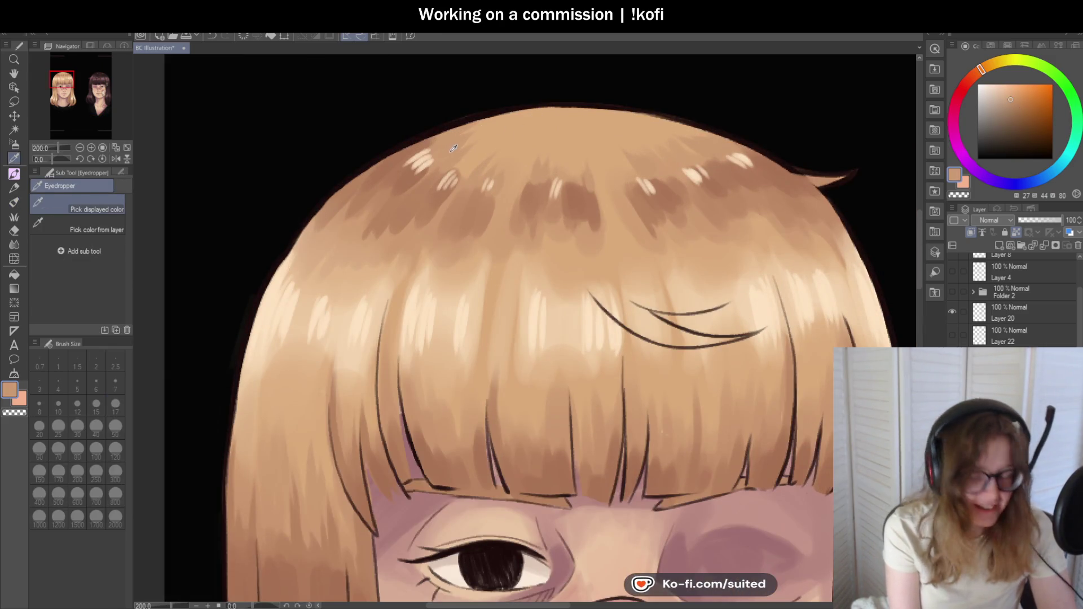
pyautogui.press('b')
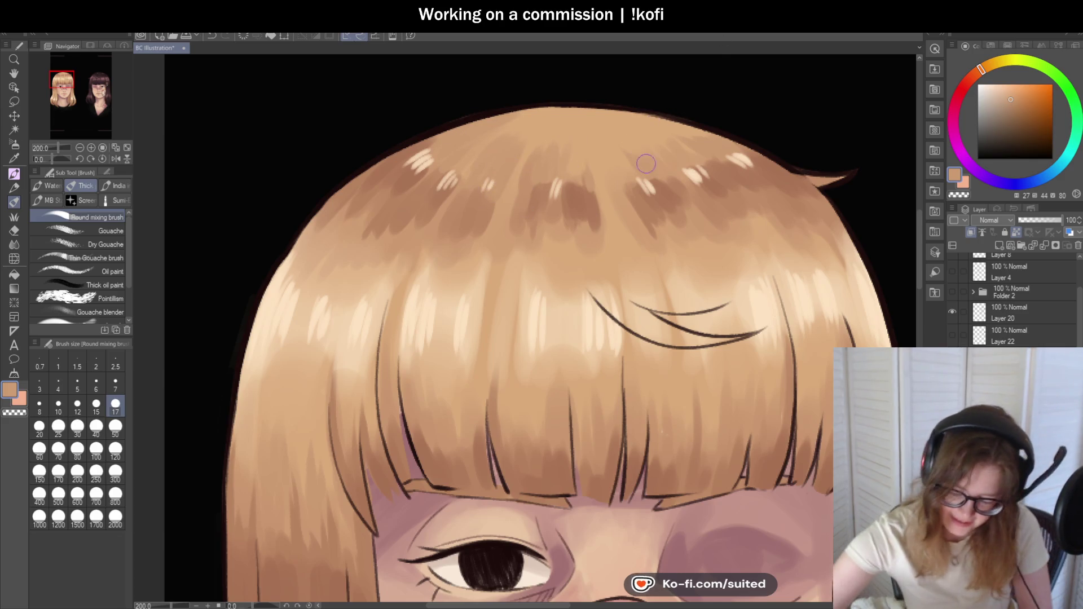
pyautogui.moveTo(649, 157); pyautogui.dragTo(705, 137)
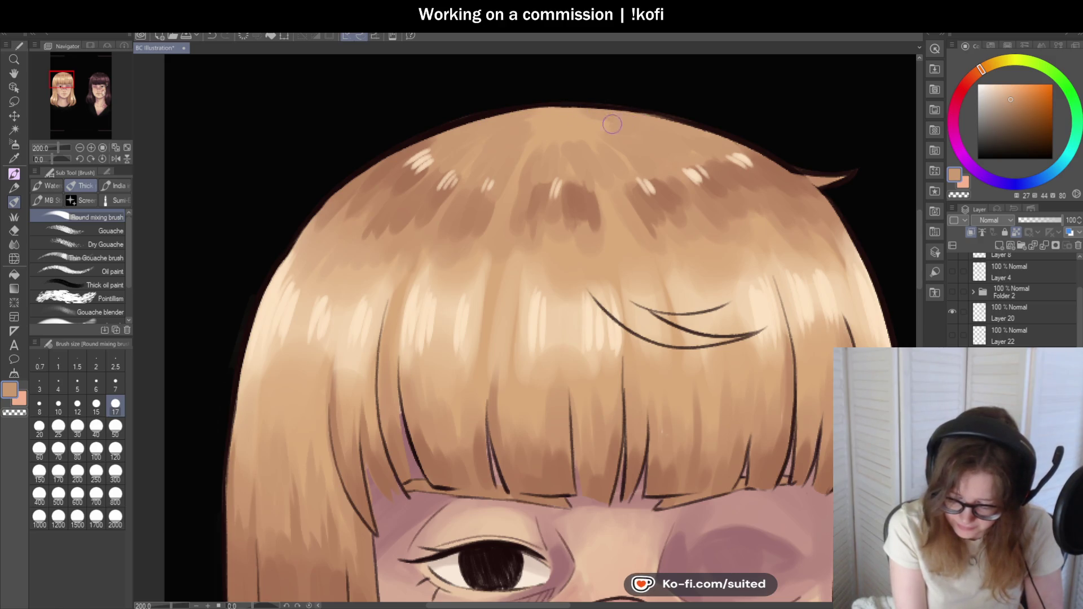
pyautogui.scroll(-3, 503, 201)
pyautogui.scroll(-1, 503, 200)
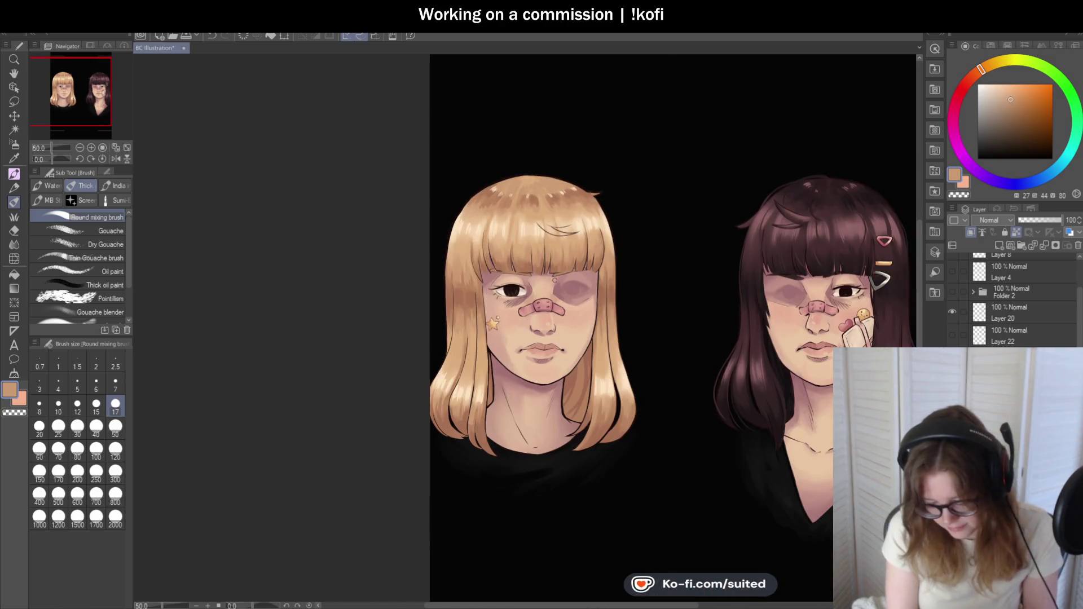
pyautogui.scroll(4, 573, 205)
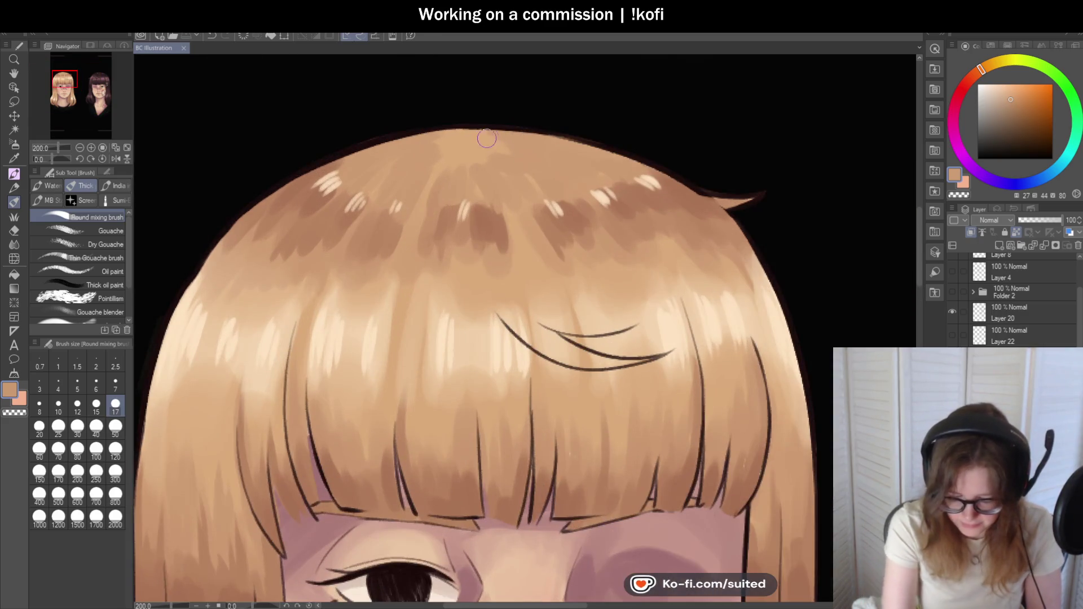
pyautogui.moveTo(486, 138)
pyautogui.mouseDown()
pyautogui.moveTo(420, 186)
pyautogui.moveTo(449, 145)
pyautogui.moveTo(467, 148)
pyautogui.mouseUp()
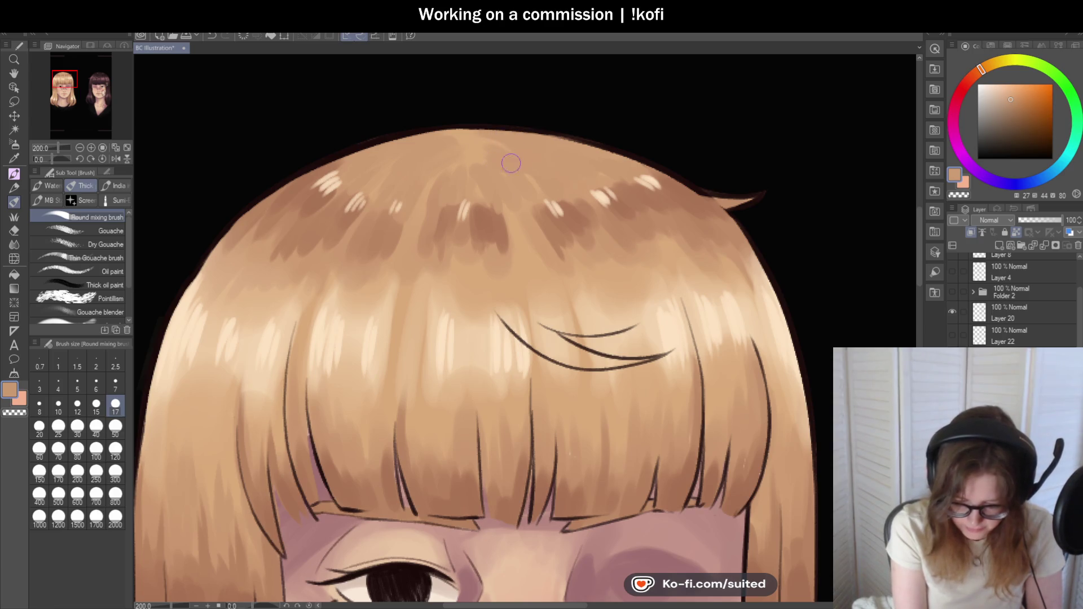
# - Try a pen for crisper strokes and sample a darker brown from the hair
pyautogui.press('p')
pyautogui.keyDown('alt'); pyautogui.click(476, 141); pyautogui.keyUp('alt')
pyautogui.press('p')
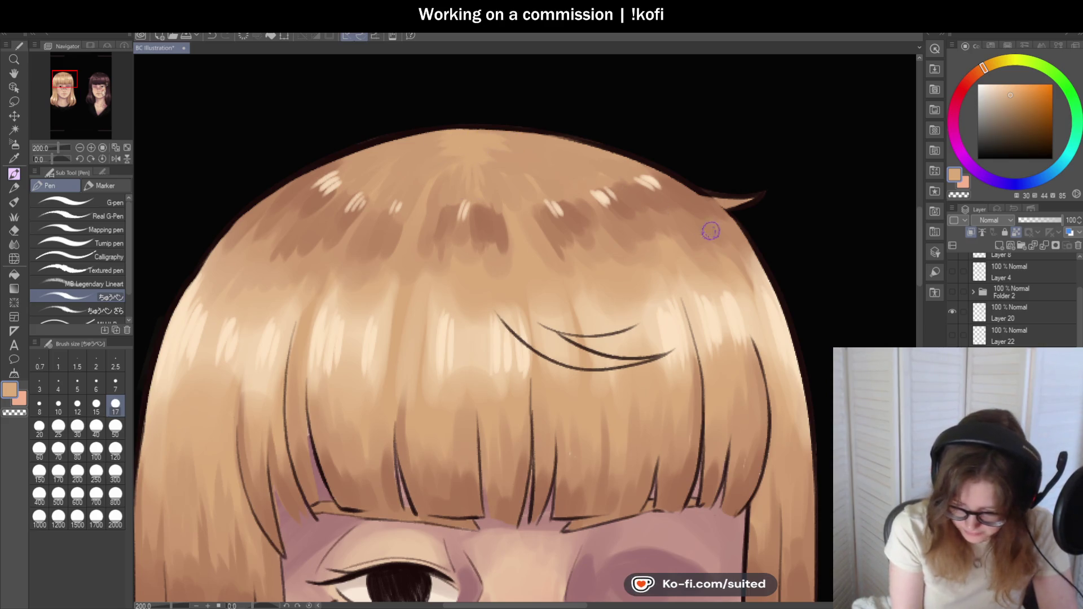
pyautogui.keyDown('alt'); pyautogui.click(590, 203); pyautogui.keyUp('alt')
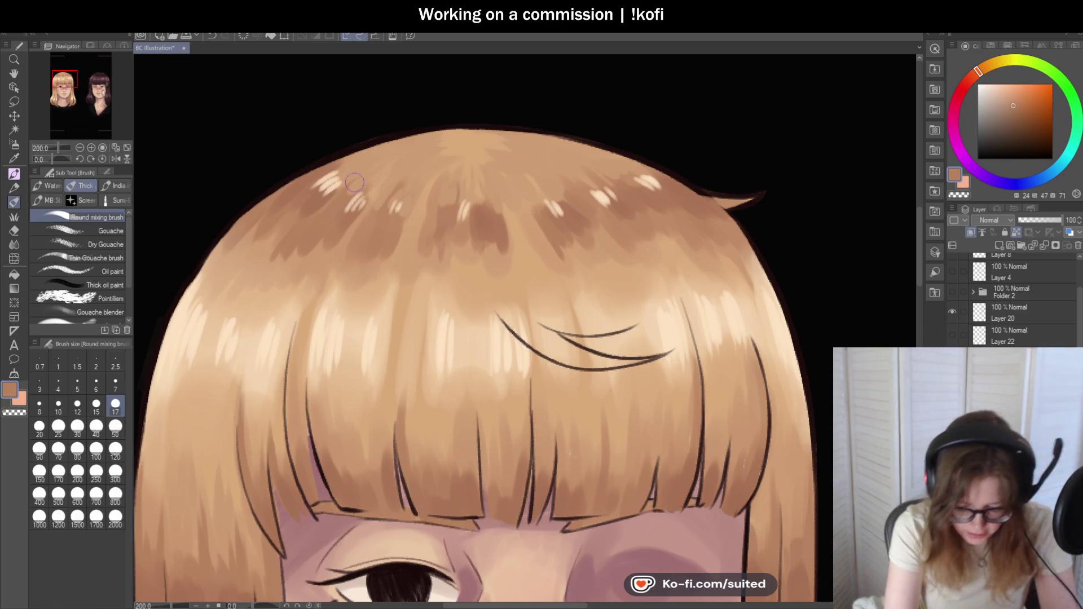
pyautogui.scroll(-1, 580, 217)
pyautogui.scroll(-2, 579, 218)
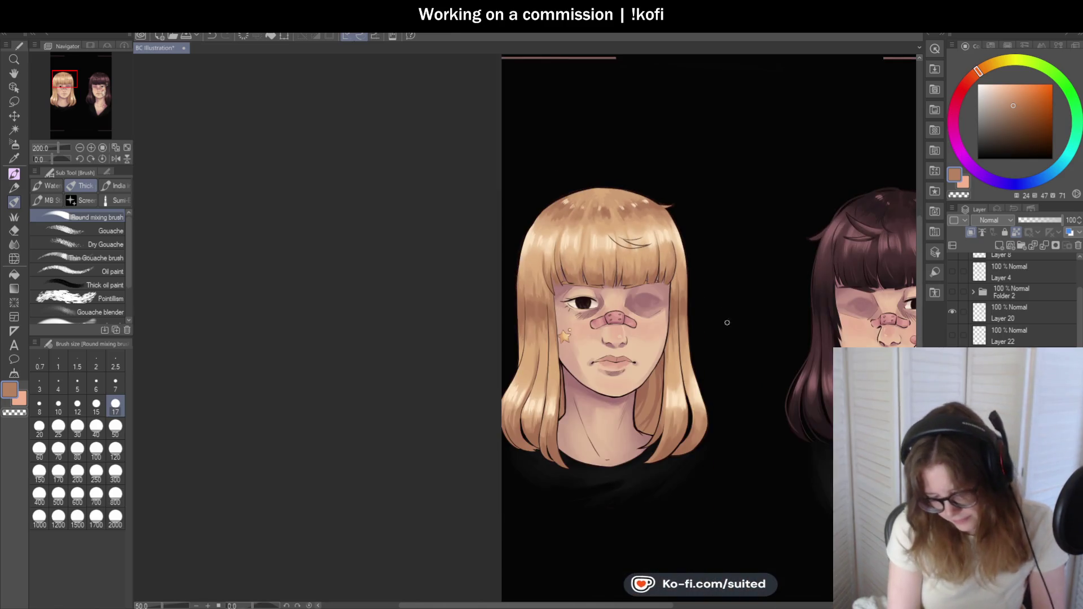
pyautogui.scroll(-1, 744, 293)
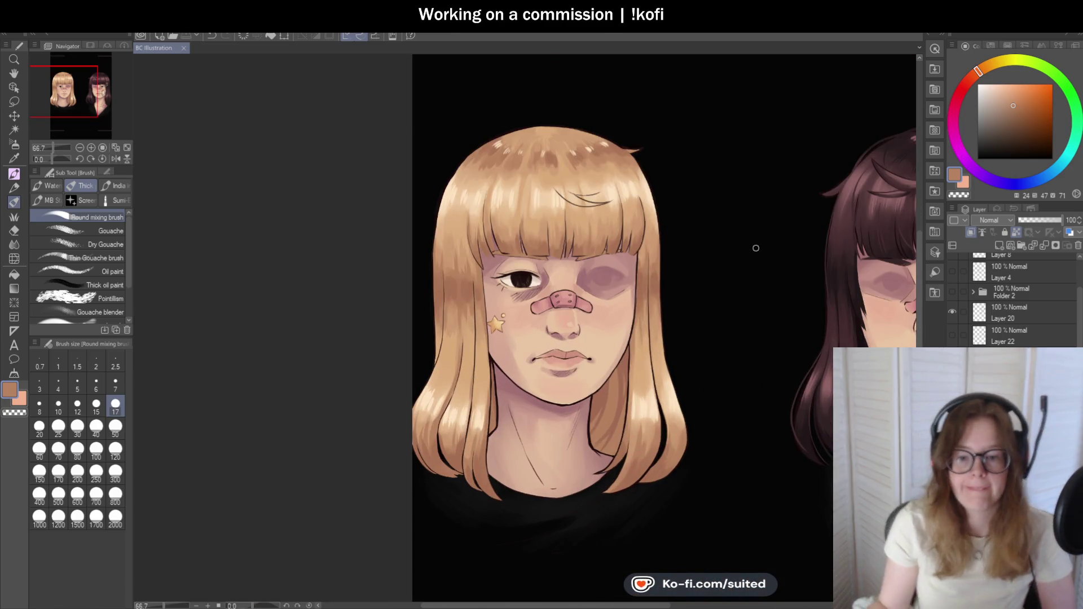
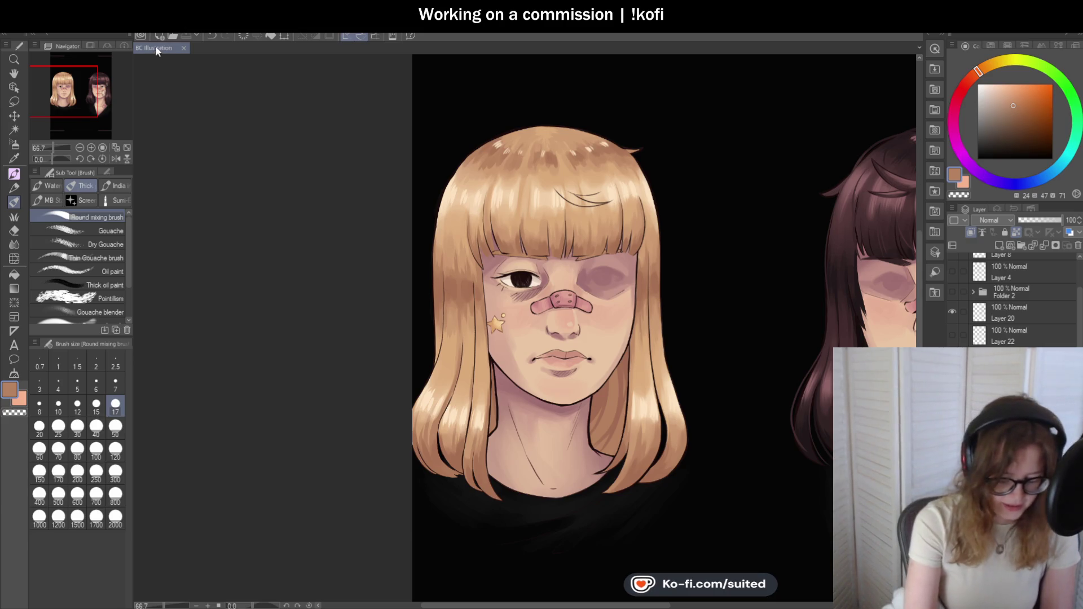
# - Lasso the blonde girl's open eye and transform it slightly right and upward
pyautogui.scroll(-2, 555, 271)
pyautogui.scroll(1, 554, 271)
pyautogui.scroll(2, 556, 271)
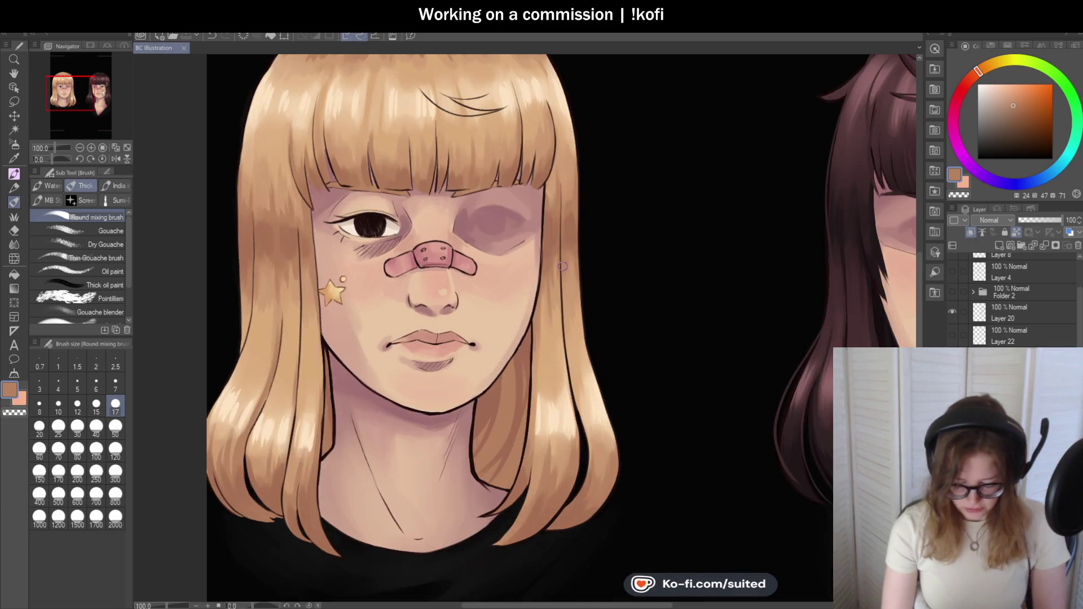
pyautogui.scroll(-1, 591, 254)
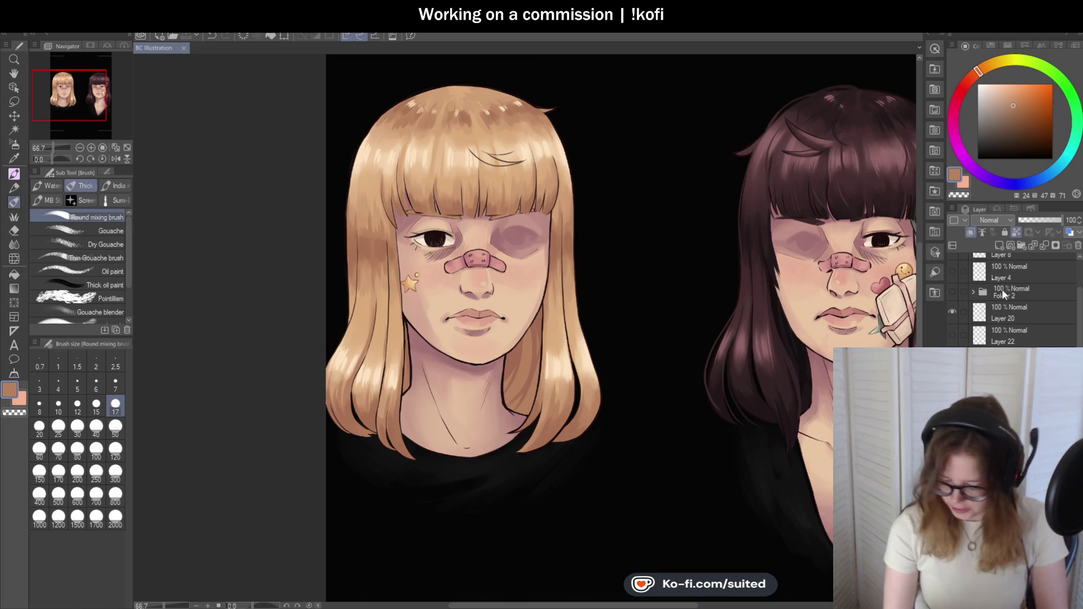
pyautogui.scroll(2, 446, 251)
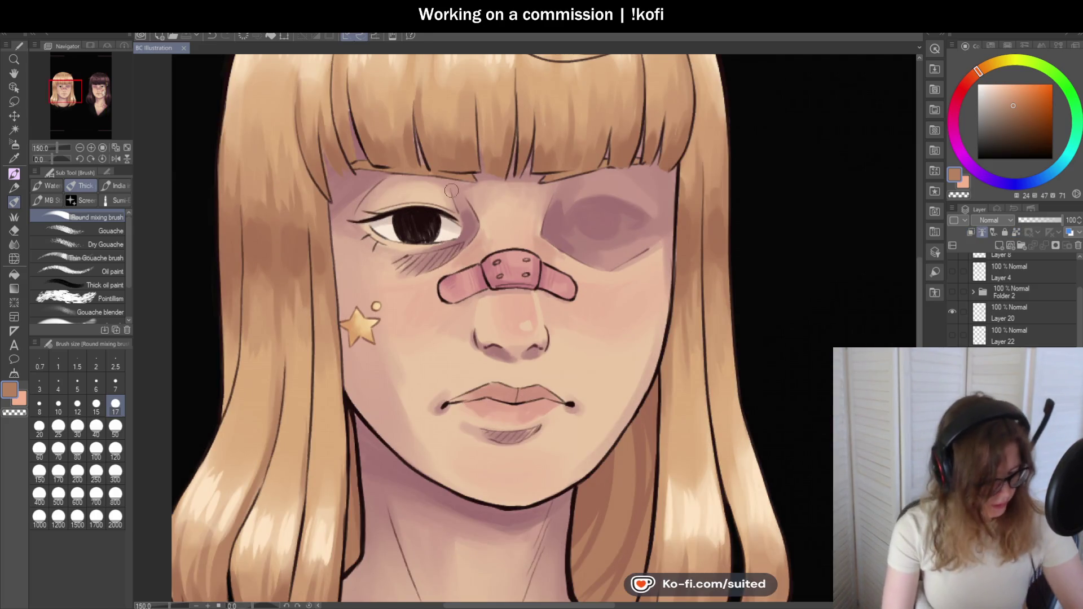
pyautogui.press('m')
pyautogui.moveTo(459, 184)
pyautogui.mouseDown()
pyautogui.moveTo(403, 174)
pyautogui.moveTo(353, 197)
pyautogui.moveTo(365, 250)
pyautogui.moveTo(445, 265)
pyautogui.mouseUp()
pyautogui.moveTo(490, 204)
pyautogui.mouseDown()
pyautogui.moveTo(484, 175)
pyautogui.moveTo(477, 181)
pyautogui.mouseUp()
pyautogui.hotkey('ctrl', 't')
pyautogui.moveTo(460, 222); pyautogui.dragTo(466, 220)
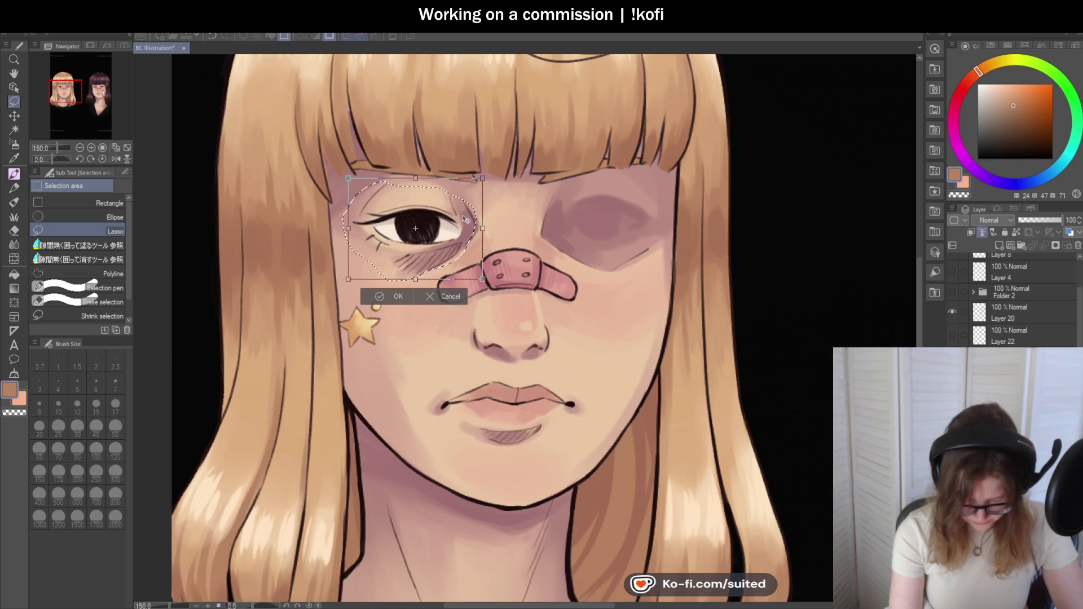
# - Commit the eye at its new position
pyautogui.click(401, 295)
pyautogui.scroll(-1, 516, 180)
pyautogui.scroll(-4, 516, 180)
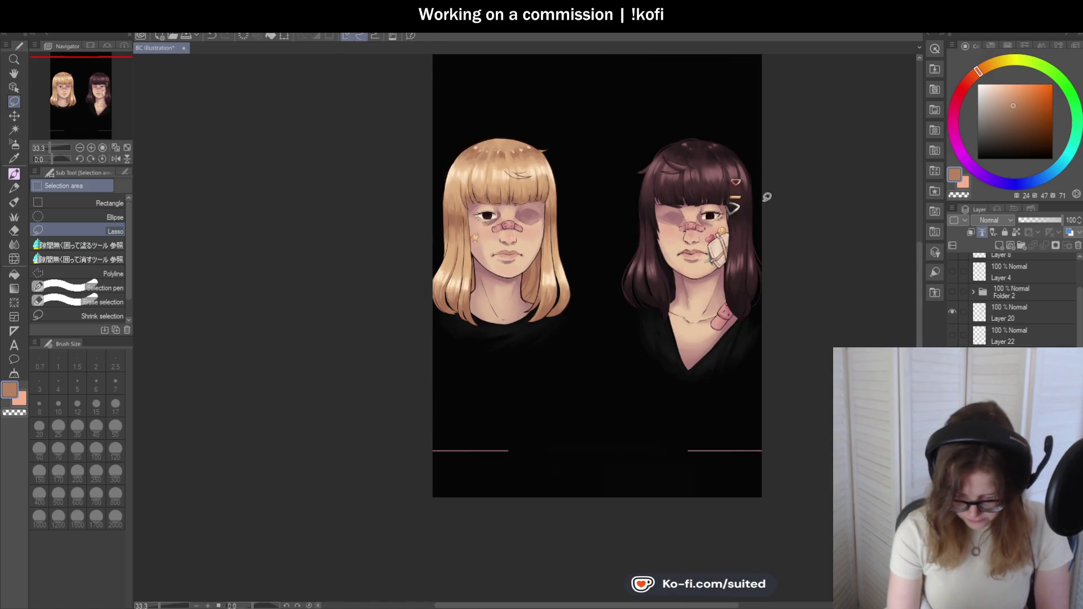
pyautogui.scroll(4, 491, 207)
pyautogui.scroll(1, 492, 208)
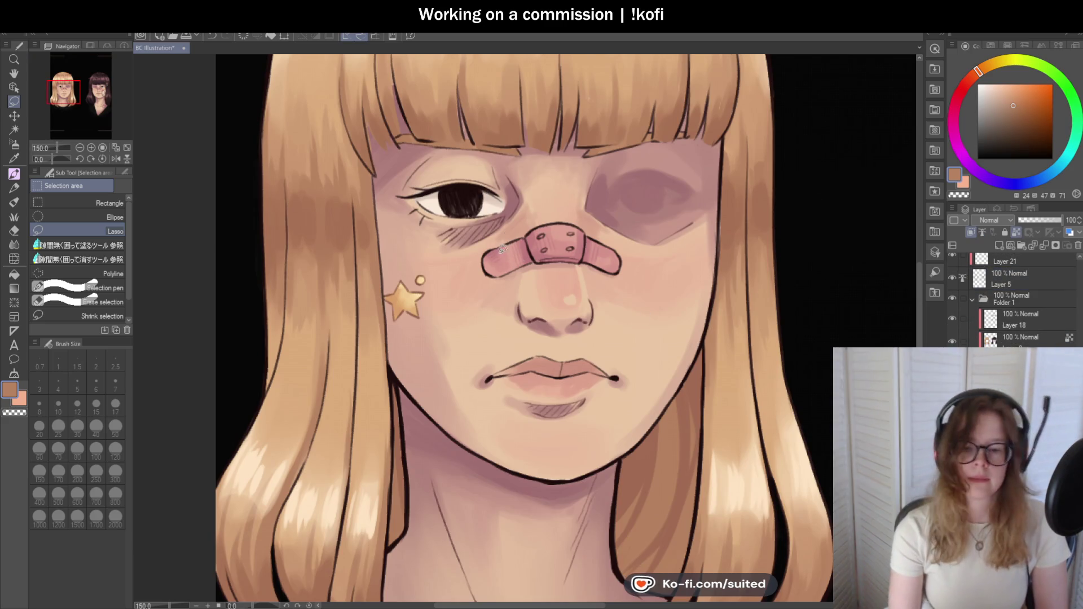
pyautogui.scroll(3, 488, 219)
# - Sample a light skin tone near the eye and return to the Pen
pyautogui.press('i')
pyautogui.click(357, 92)
pyautogui.press('p')
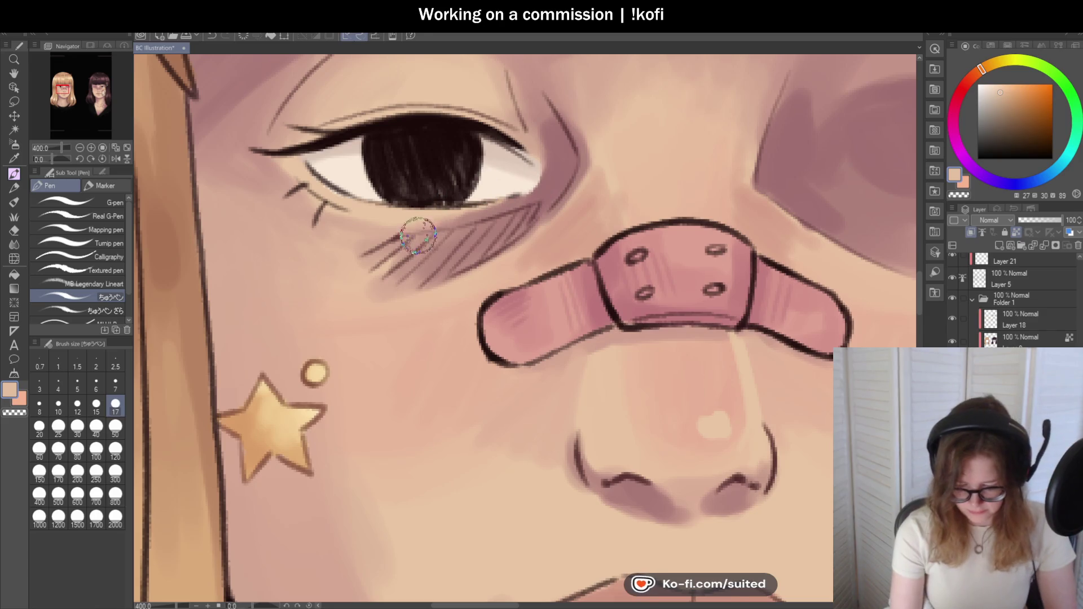
pyautogui.scroll(-5, 411, 235)
pyautogui.scroll(1, 545, 321)
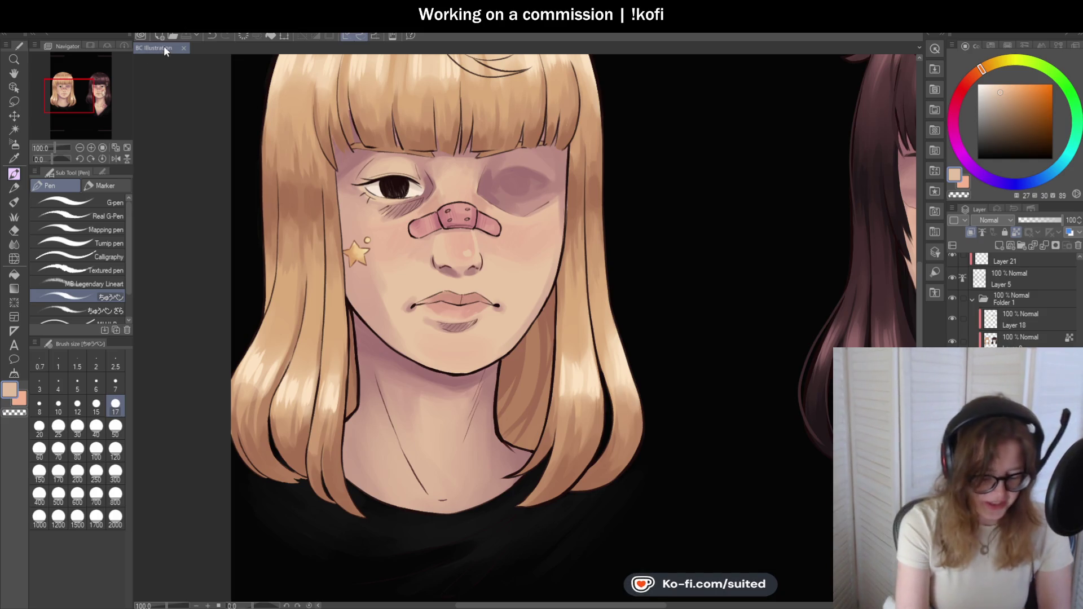
# - Sample skin tones, set brush size 12, and hatch a darker rose along the neck line
pyautogui.scroll(-2, 477, 255)
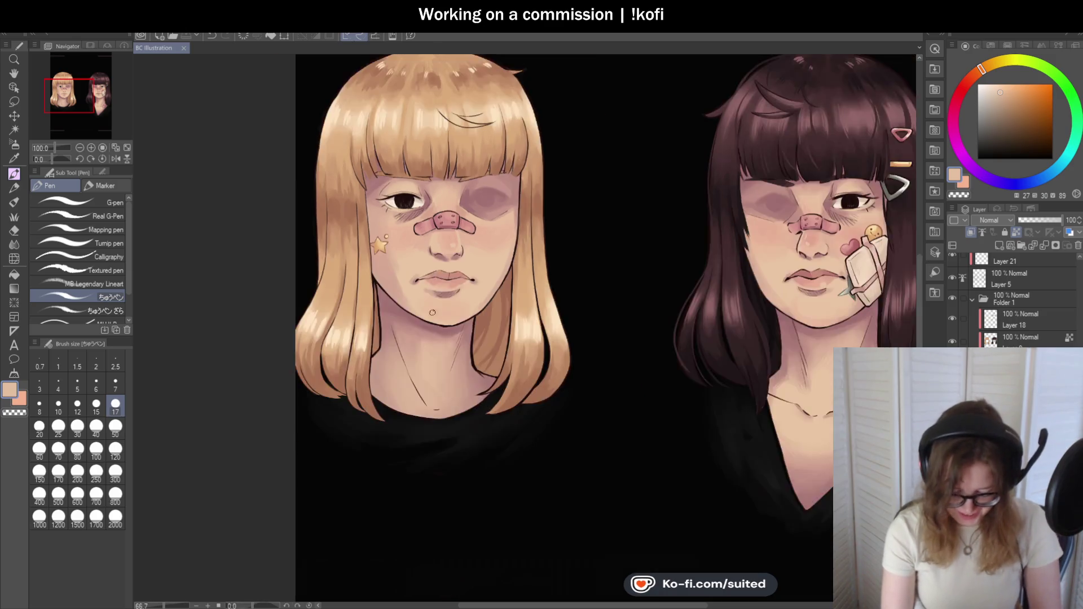
pyautogui.scroll(4, 434, 270)
pyautogui.keyDown('alt'); pyautogui.click(376, 186); pyautogui.keyUp('alt')
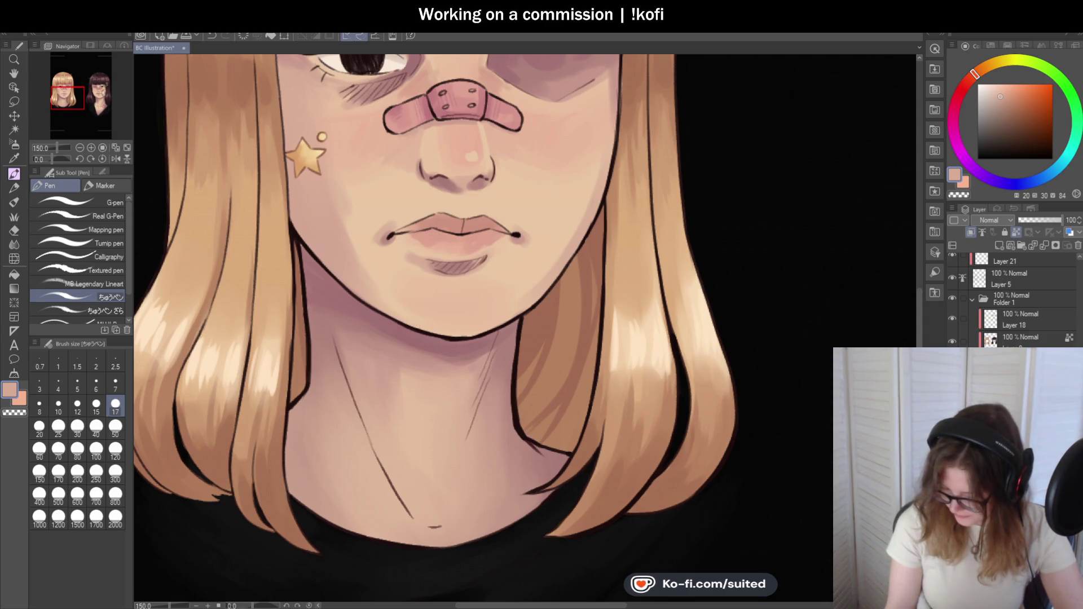
pyautogui.keyDown('alt'); pyautogui.click(394, 304); pyautogui.keyUp('alt')
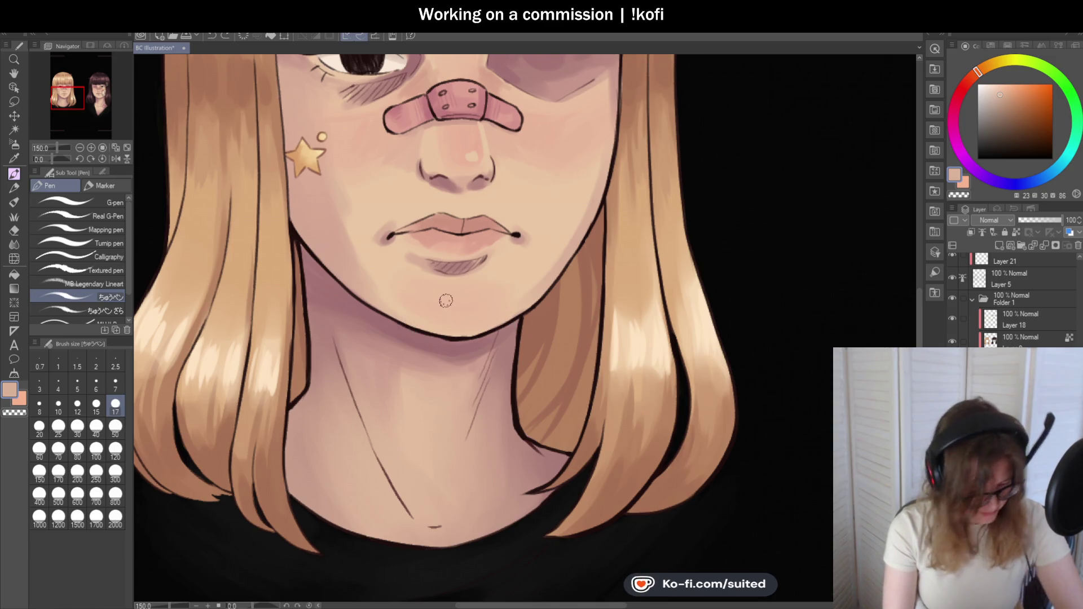
pyautogui.keyDown('alt'); pyautogui.click(394, 315); pyautogui.keyUp('alt')
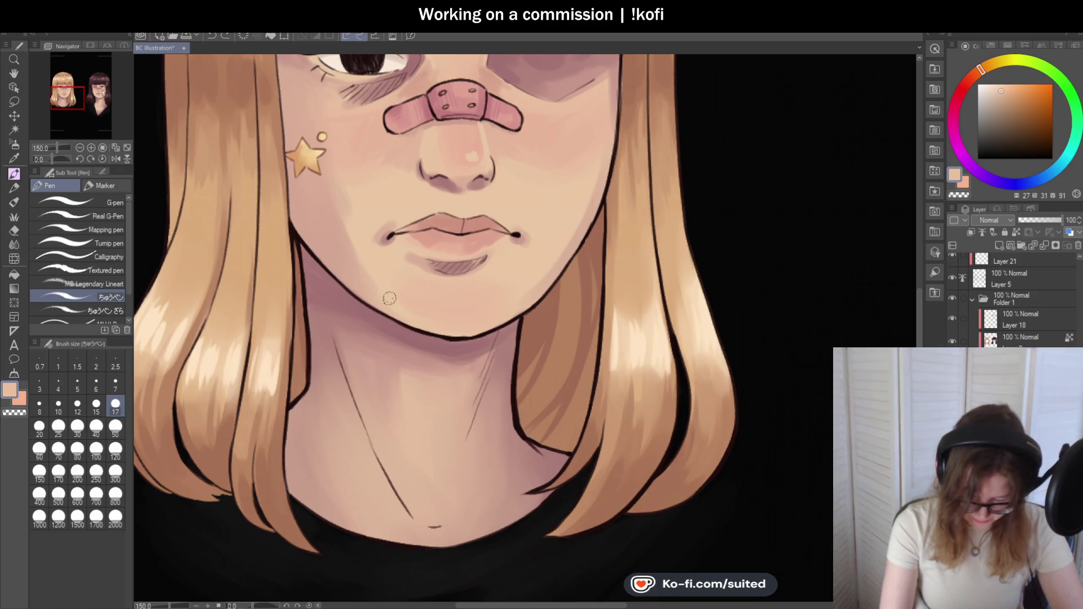
pyautogui.click(77, 404)
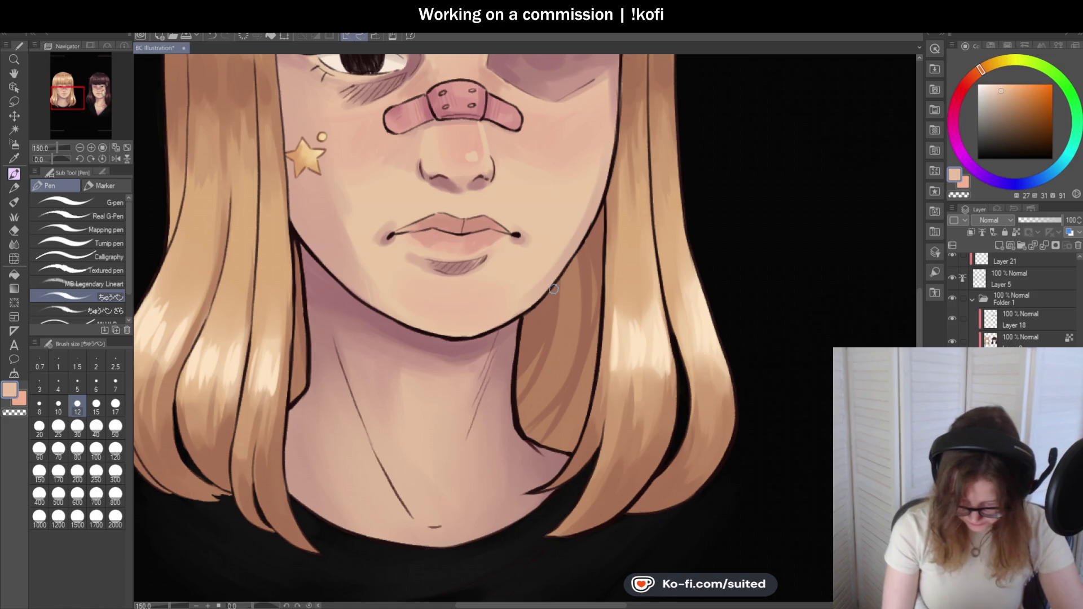
pyautogui.keyDown('alt'); pyautogui.click(451, 338); pyautogui.keyUp('alt')
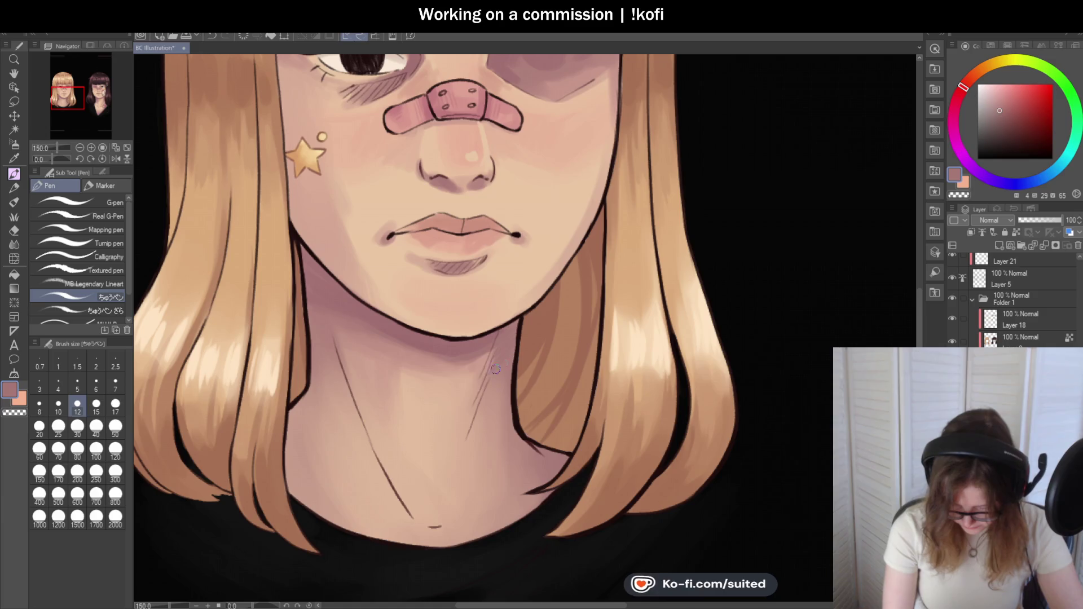
pyautogui.moveTo(496, 347); pyautogui.dragTo(480, 401)
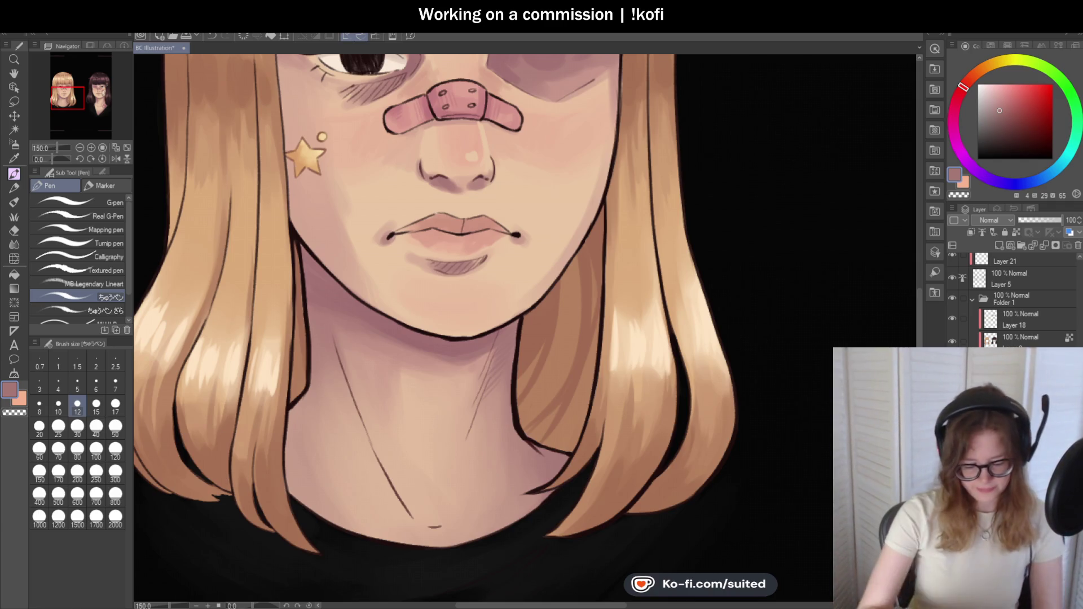
# - Sample a light peach skin tone and darken it slightly in the colour wheel
pyautogui.scroll(-2, 479, 195)
pyautogui.scroll(3, 480, 195)
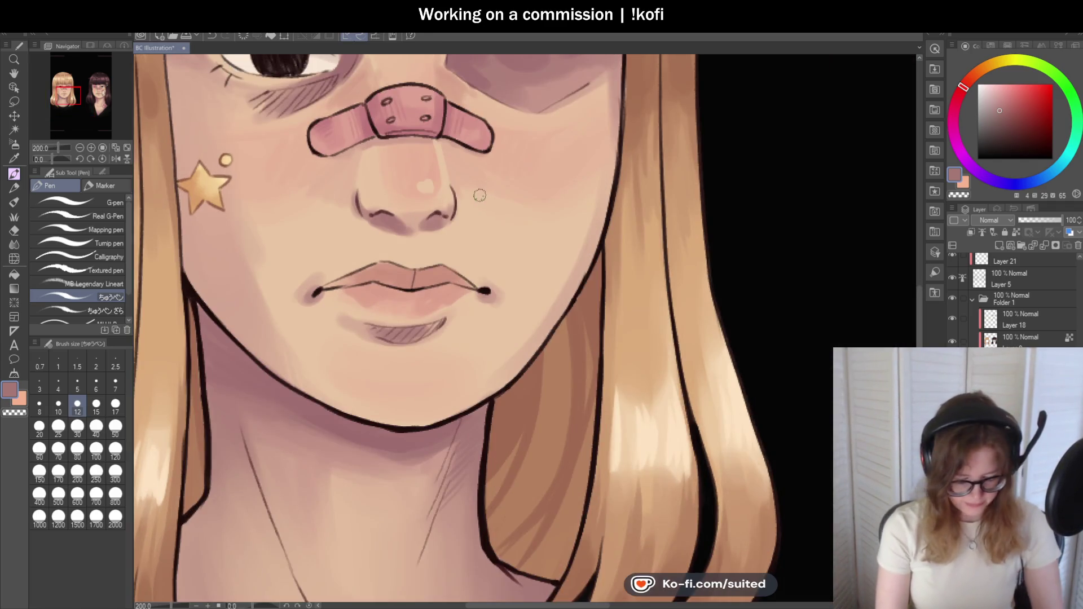
pyautogui.keyDown('alt'); pyautogui.click(479, 195); pyautogui.keyUp('alt')
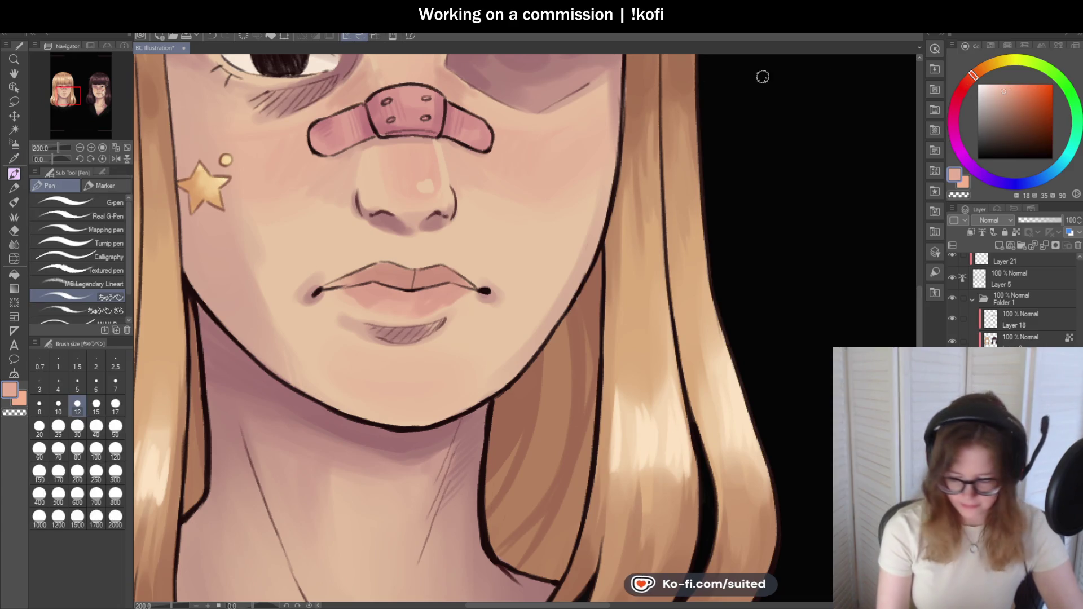
pyautogui.click(1006, 97)
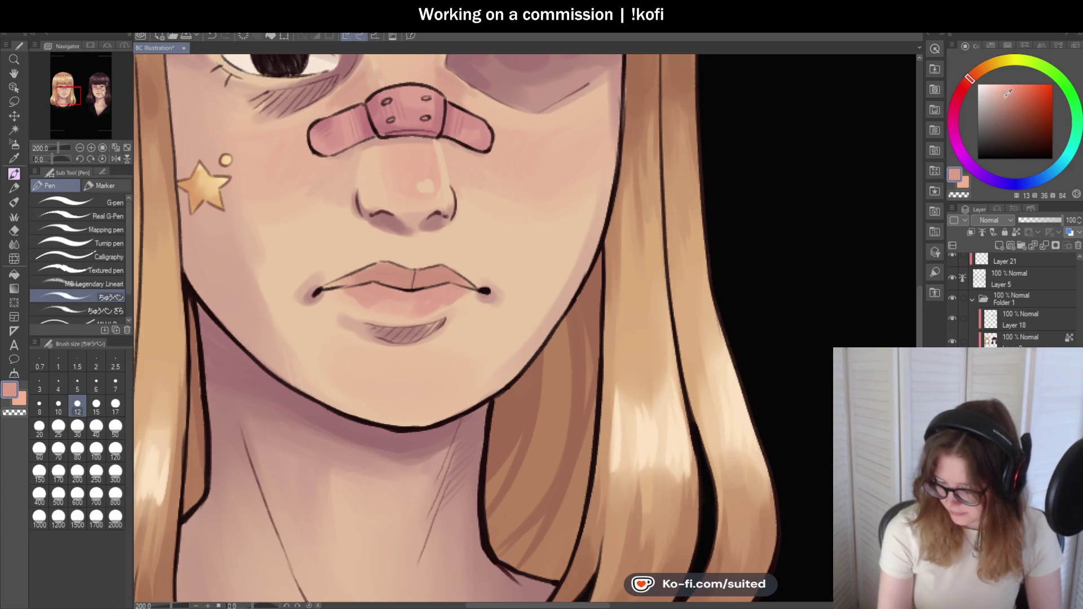
pyautogui.moveTo(971, 79); pyautogui.dragTo(966, 81)
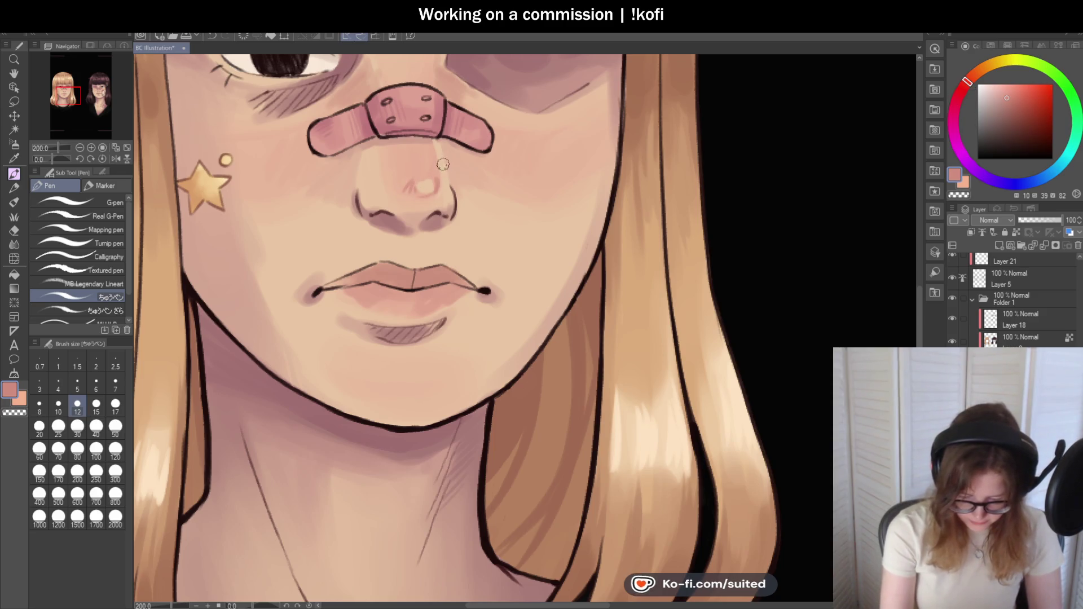
# - Take a light peach shifted toward red and paint soft blush beside the bandage at size 50
pyautogui.scroll(-2, 450, 195)
pyautogui.scroll(-1, 480, 195)
pyautogui.scroll(3, 474, 237)
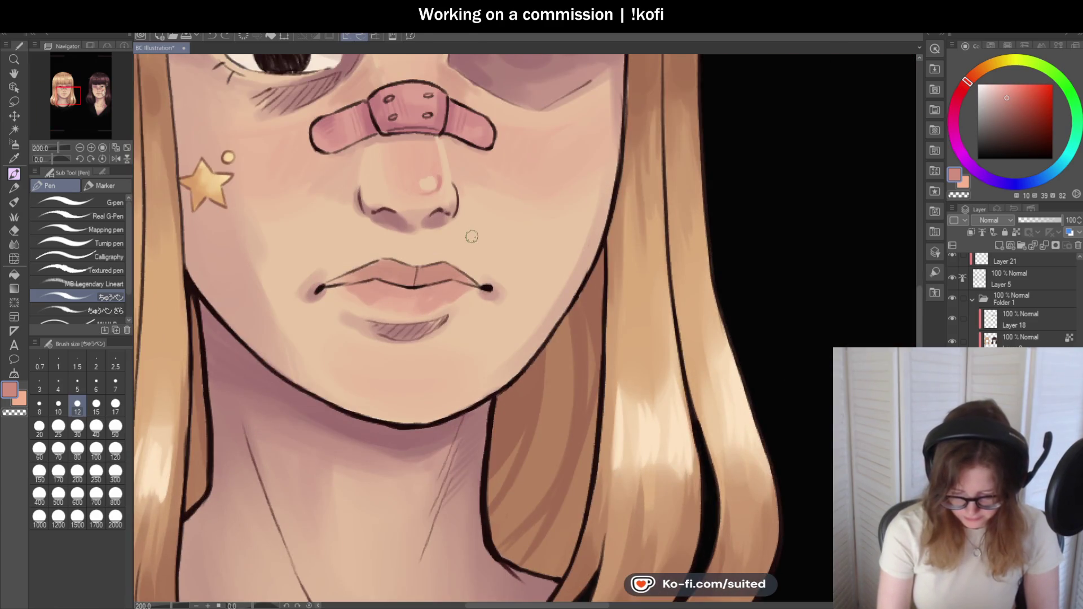
pyautogui.keyDown('alt'); pyautogui.click(447, 176); pyautogui.keyUp('alt')
pyautogui.click(974, 80)
pyautogui.click(1005, 94)
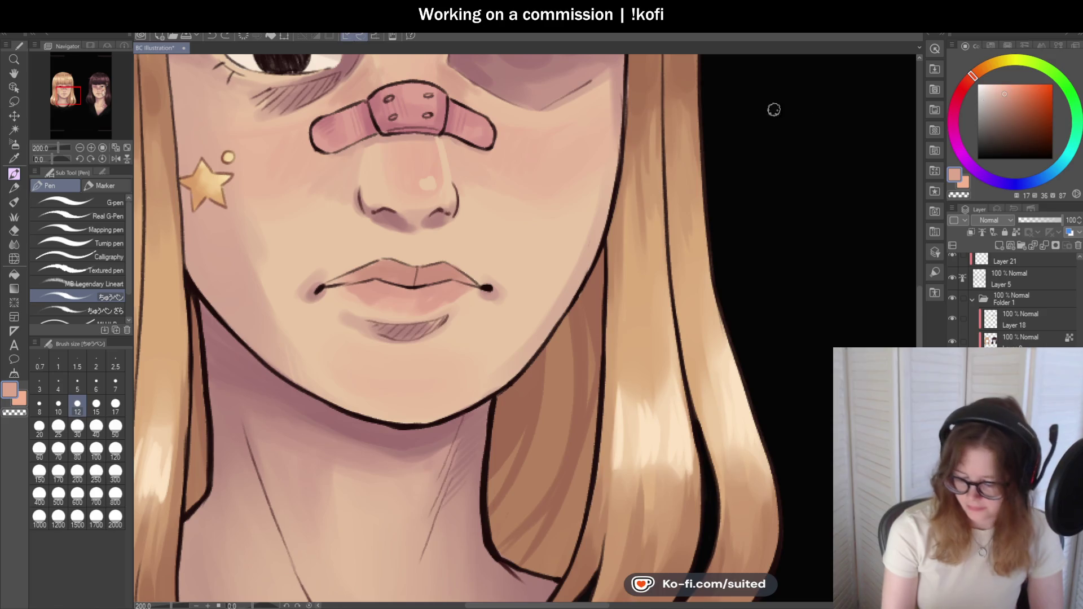
pyautogui.click(115, 428)
pyautogui.moveTo(500, 169)
pyautogui.mouseDown()
pyautogui.moveTo(461, 152)
pyautogui.moveTo(493, 176)
pyautogui.moveTo(599, 143)
pyautogui.mouseUp()
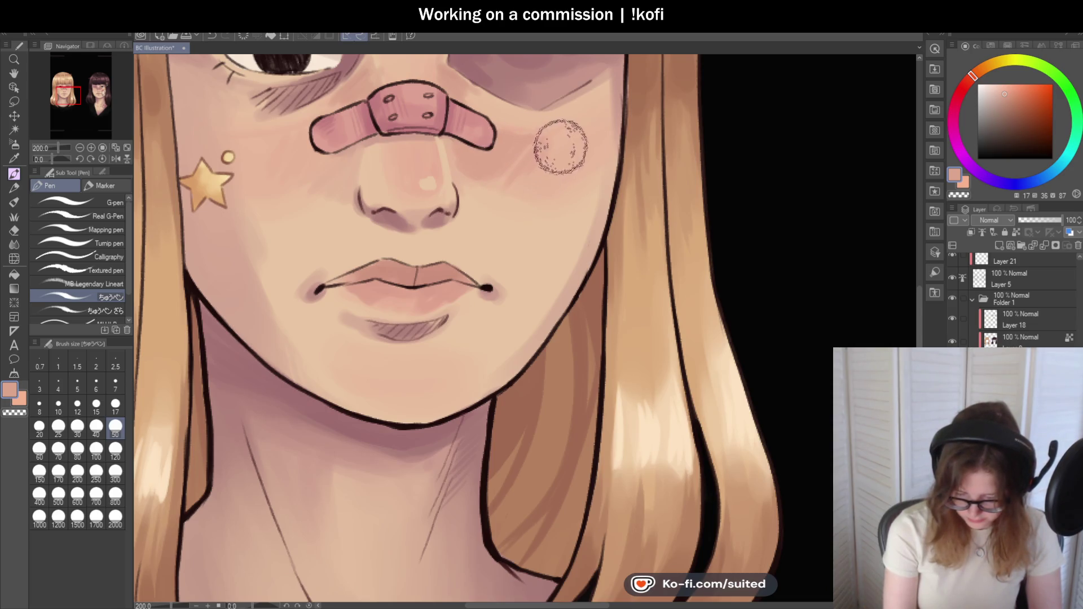
# - Make Layer 5 the active painting layer
pyautogui.scroll(-4, 484, 222)
pyautogui.scroll(3, 596, 225)
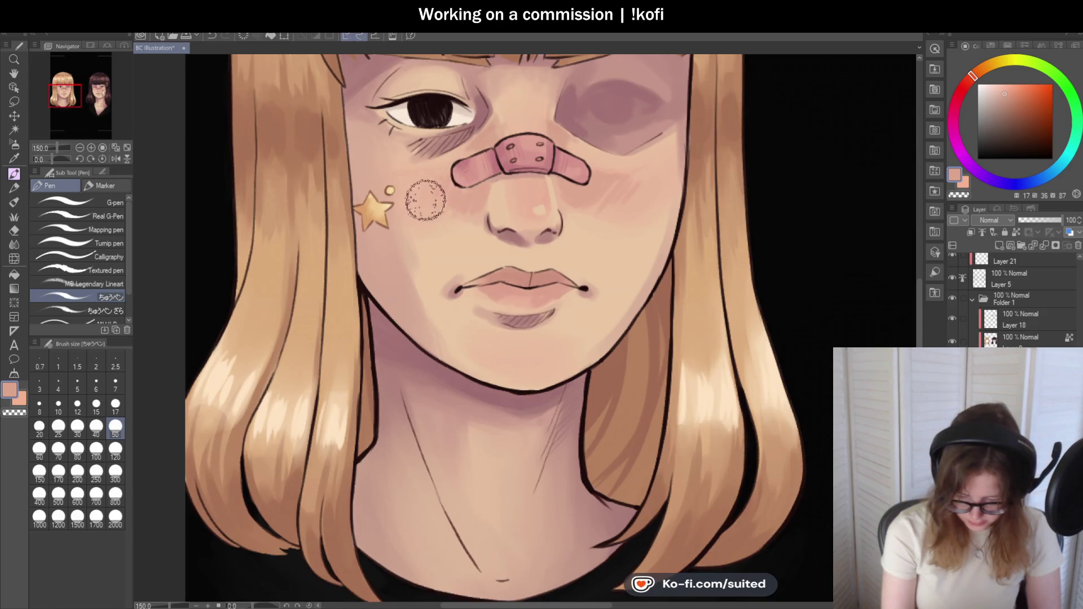
pyautogui.scroll(-3, 613, 246)
pyautogui.scroll(4, 613, 246)
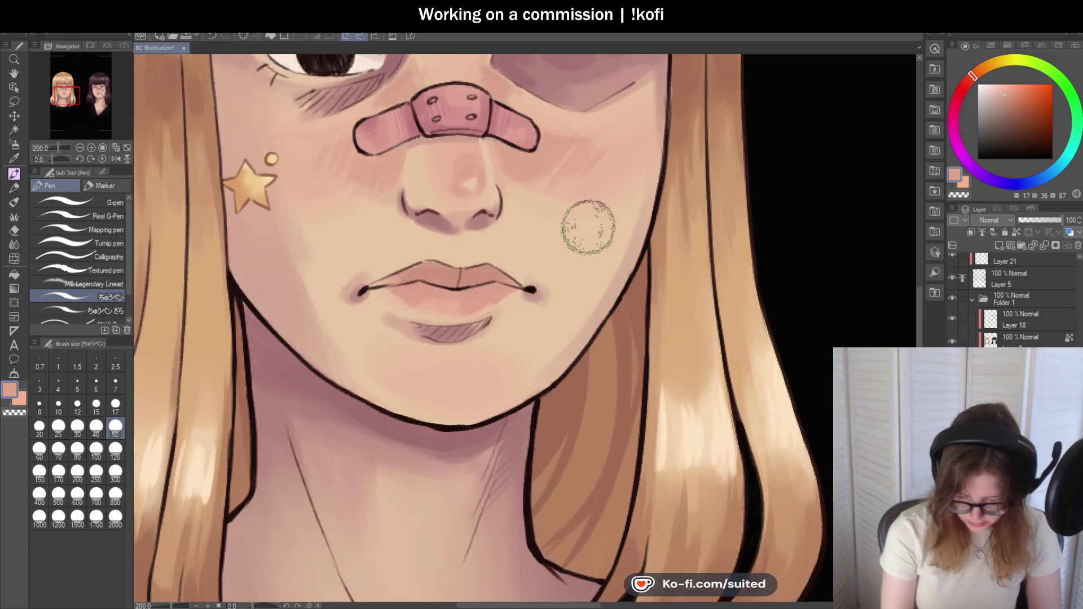
pyautogui.scroll(-3, 580, 225)
pyautogui.scroll(2, 529, 215)
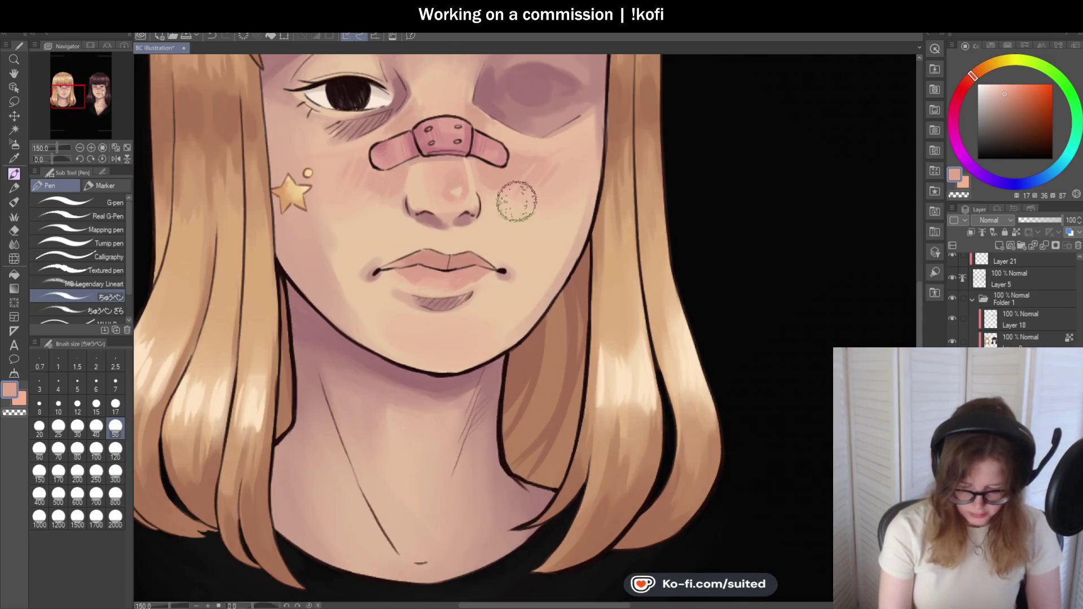
pyautogui.scroll(-1, 514, 226)
pyautogui.scroll(2, 510, 226)
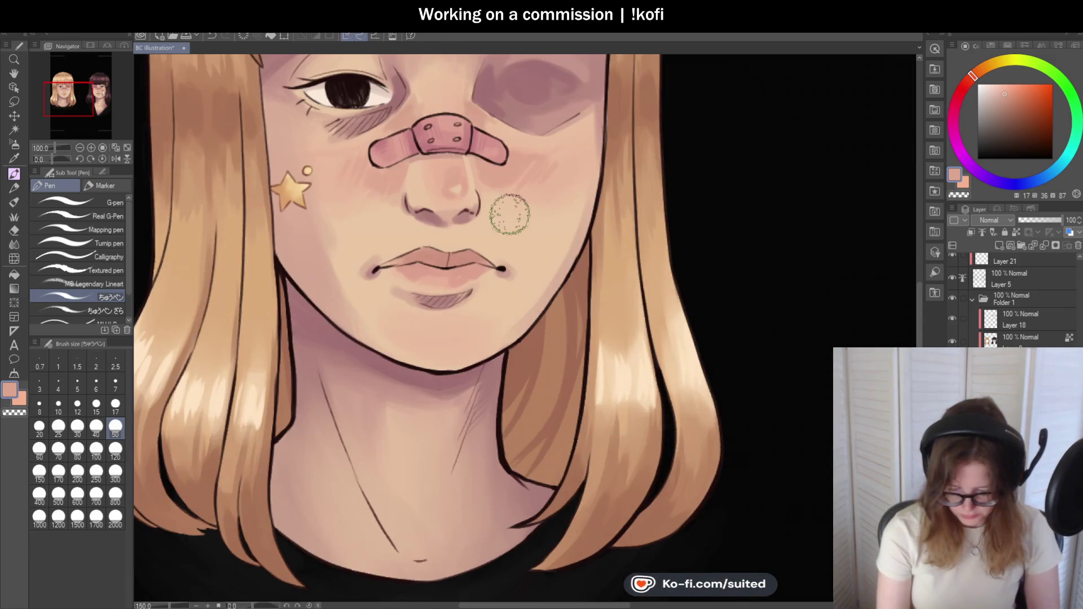
pyautogui.click(1013, 279)
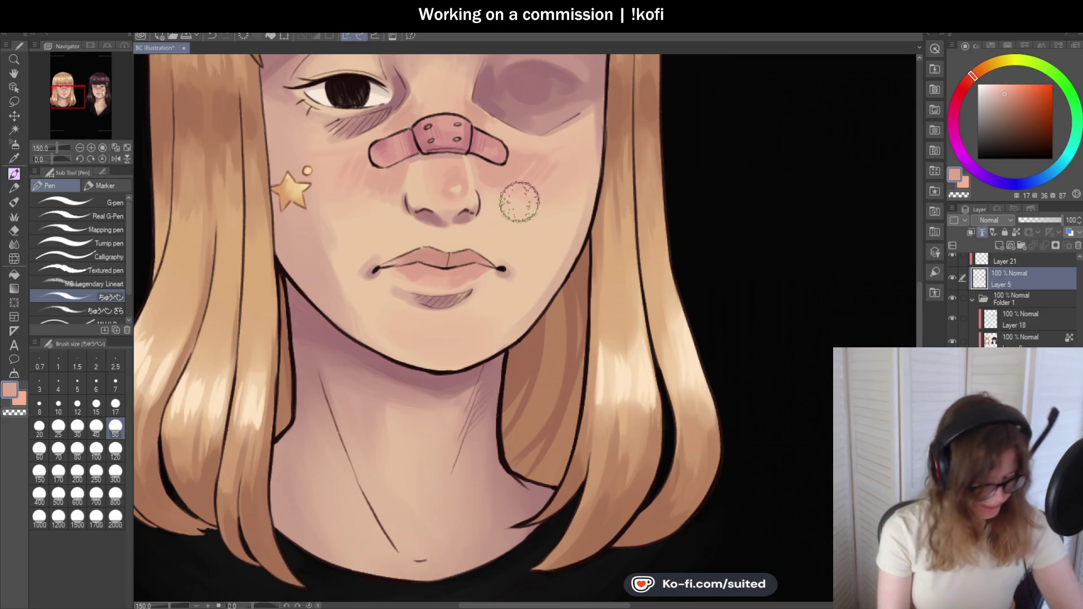
# - Set the brush to the size 7 preset and zoom in on the nose
pyautogui.click(115, 383)
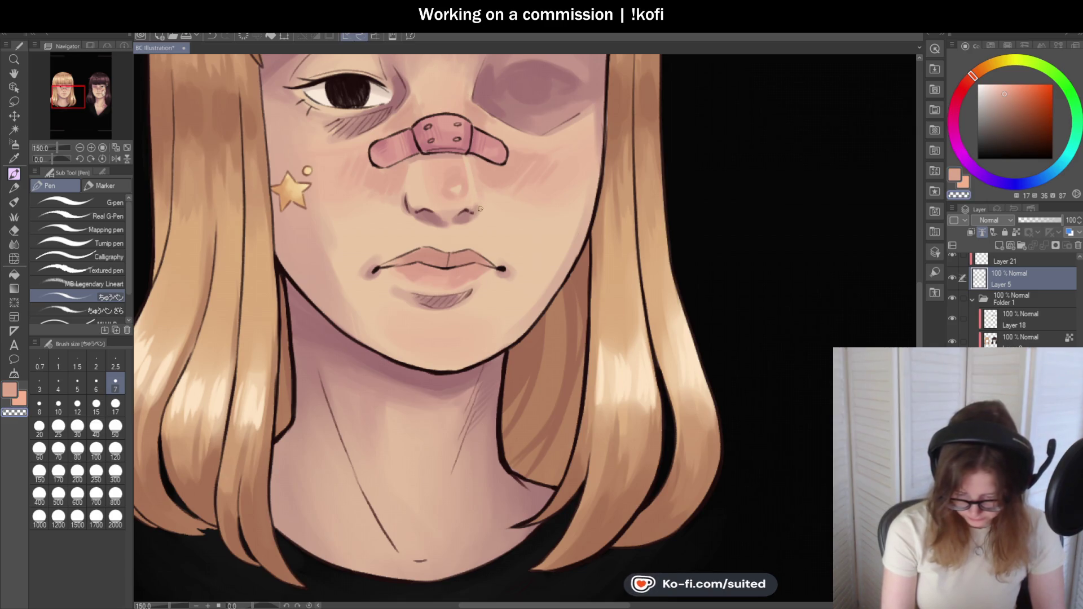
pyautogui.scroll(-2, 480, 212)
pyautogui.scroll(2, 485, 200)
pyautogui.scroll(1, 485, 200)
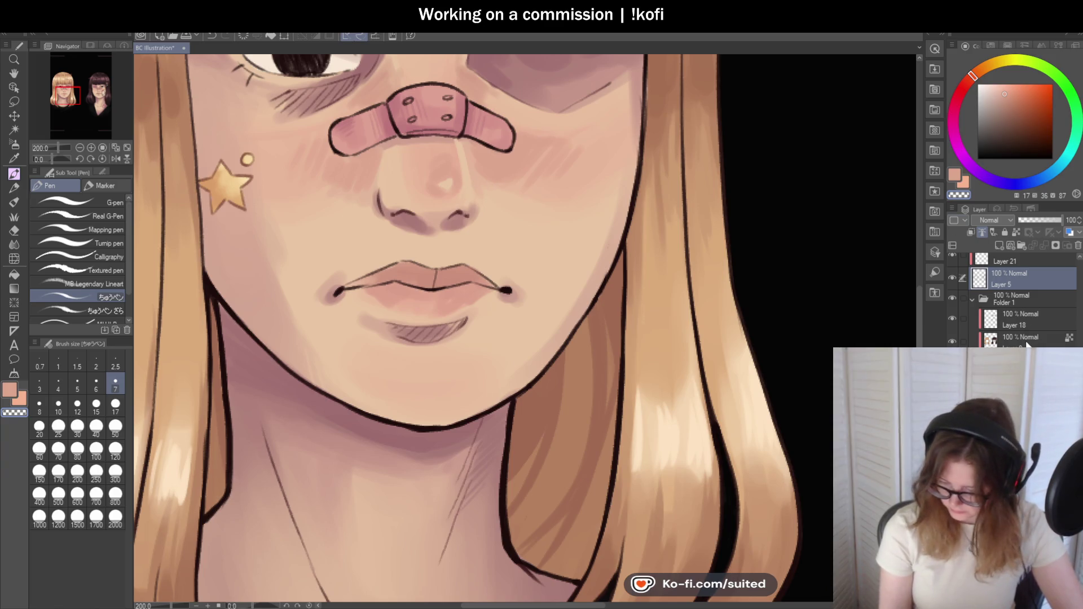
# - Lasso the nose tip below the bandage and warp it into a new shape with Ctrl+T
pyautogui.press('m')
pyautogui.moveTo(468, 146)
pyautogui.mouseDown()
pyautogui.moveTo(406, 139)
pyautogui.moveTo(386, 184)
pyautogui.moveTo(451, 200)
pyautogui.moveTo(471, 169)
pyautogui.moveTo(465, 141)
pyautogui.mouseUp()
pyautogui.hotkey('ctrl', 't')
pyautogui.moveTo(385, 210)
pyautogui.mouseDown()
pyautogui.moveTo(404, 185)
pyautogui.moveTo(444, 181)
pyautogui.mouseUp()
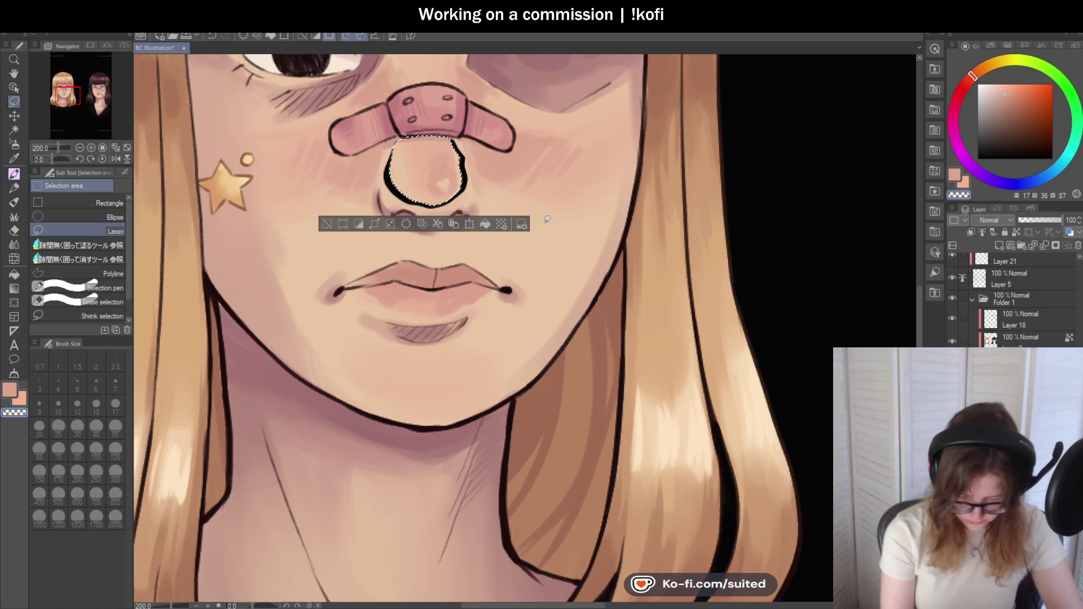
pyautogui.press('Return')
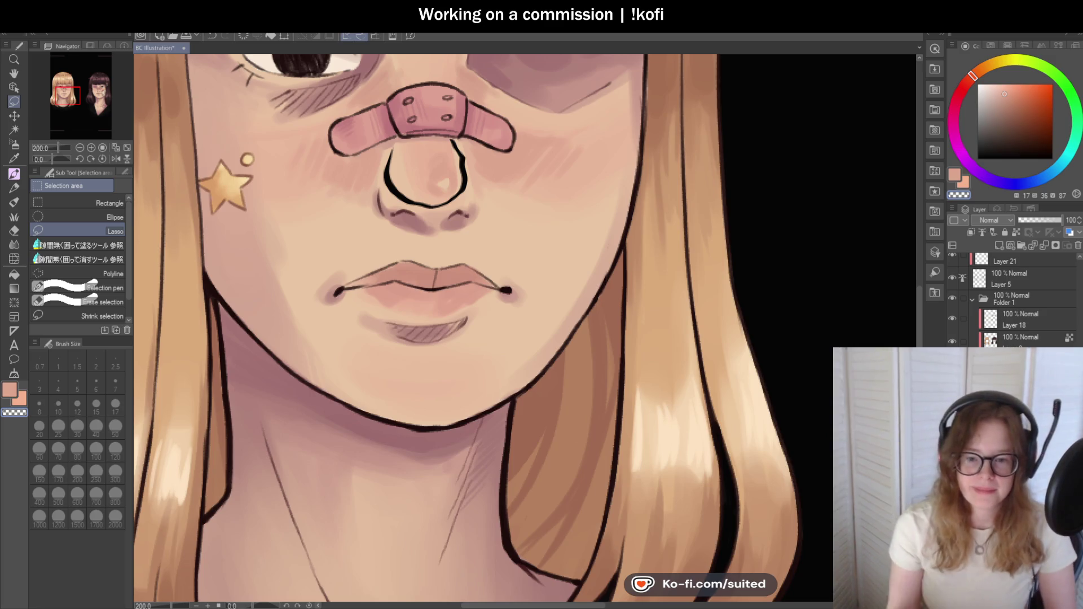
pyautogui.scroll(-3, 539, 251)
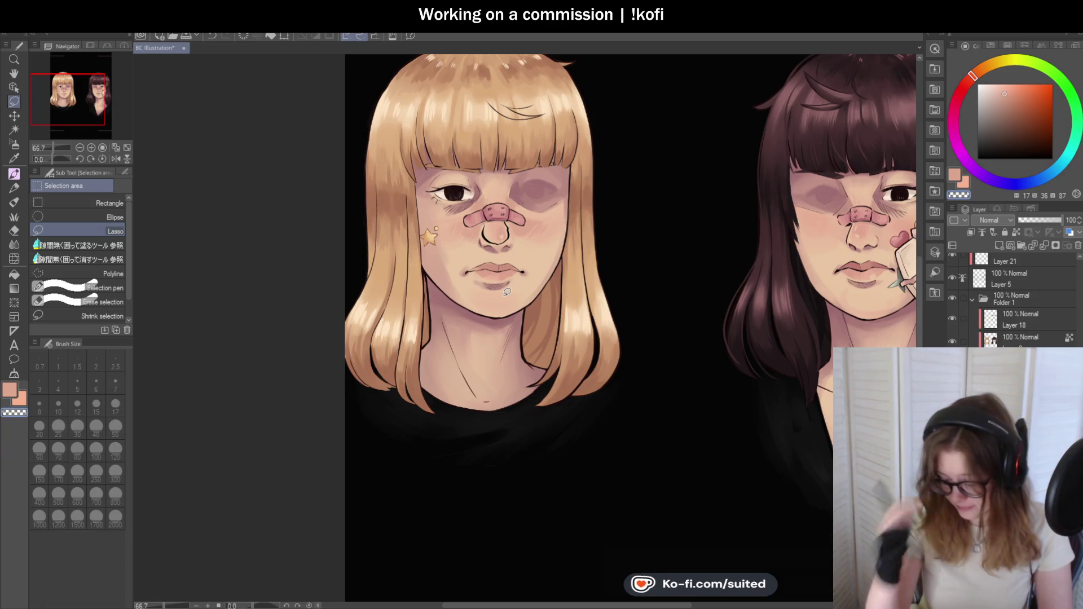
# - Zoom in on the bangs and rotate the canvas to about -81°
pyautogui.scroll(3, 511, 102)
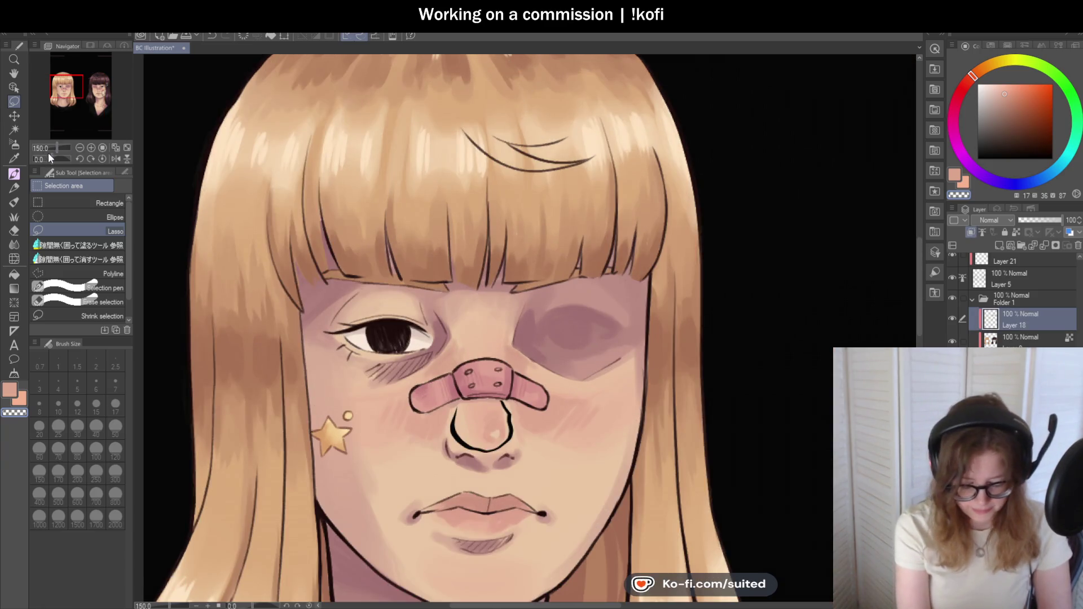
pyautogui.moveTo(46, 158); pyautogui.dragTo(43, 158)
pyautogui.scroll(5, 421, 179)
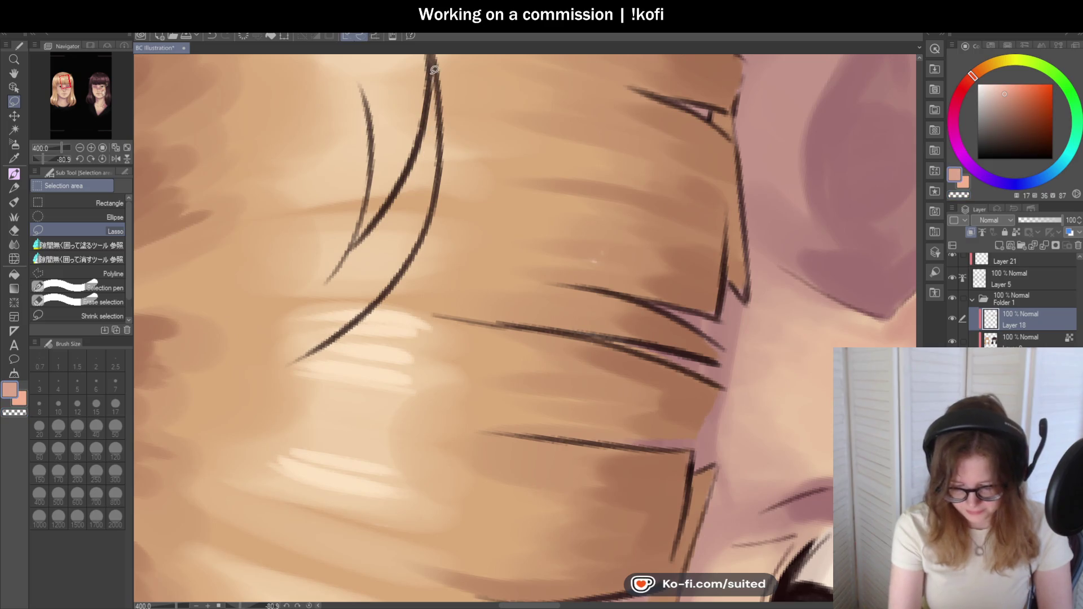
# - Redraw the dark bang strand lines, soften them with peach strokes, and save
pyautogui.press('p')
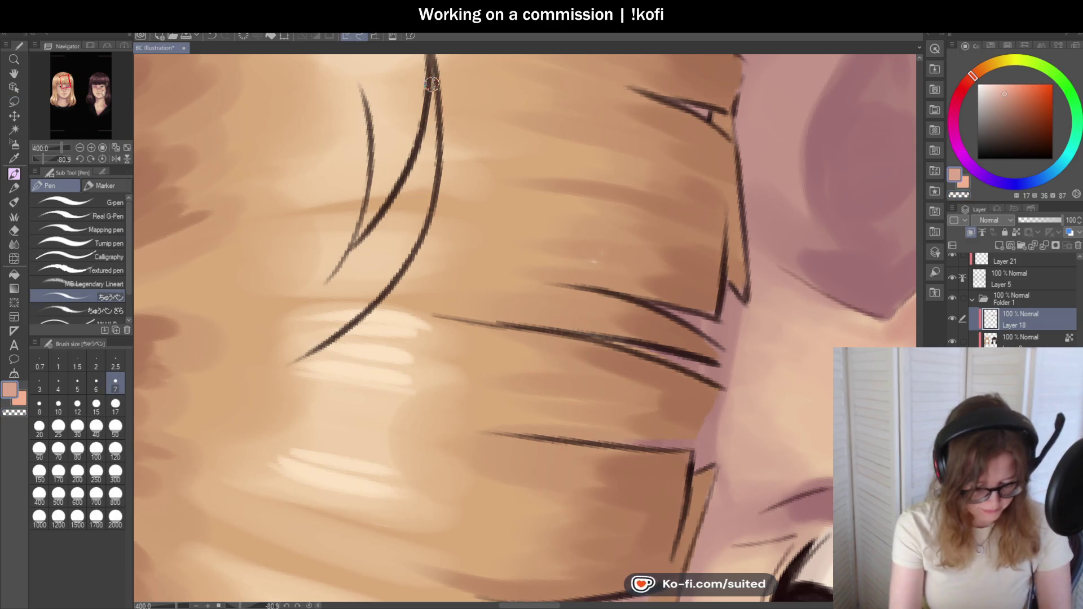
pyautogui.moveTo(417, 167); pyautogui.dragTo(390, 220)
pyautogui.moveTo(431, 147)
pyautogui.mouseDown()
pyautogui.moveTo(415, 226)
pyautogui.moveTo(378, 291)
pyautogui.mouseUp()
pyautogui.moveTo(395, 246)
pyautogui.mouseDown()
pyautogui.moveTo(338, 273)
pyautogui.moveTo(375, 259)
pyautogui.moveTo(376, 286)
pyautogui.moveTo(295, 351)
pyautogui.moveTo(327, 326)
pyautogui.moveTo(327, 303)
pyautogui.moveTo(290, 298)
pyautogui.mouseUp()
pyautogui.moveTo(359, 85)
pyautogui.mouseDown()
pyautogui.moveTo(356, 155)
pyautogui.moveTo(328, 252)
pyautogui.mouseUp()
pyautogui.moveTo(279, 330)
pyautogui.mouseDown()
pyautogui.moveTo(361, 135)
pyautogui.moveTo(338, 218)
pyautogui.moveTo(274, 310)
pyautogui.moveTo(278, 324)
pyautogui.moveTo(309, 331)
pyautogui.mouseUp()
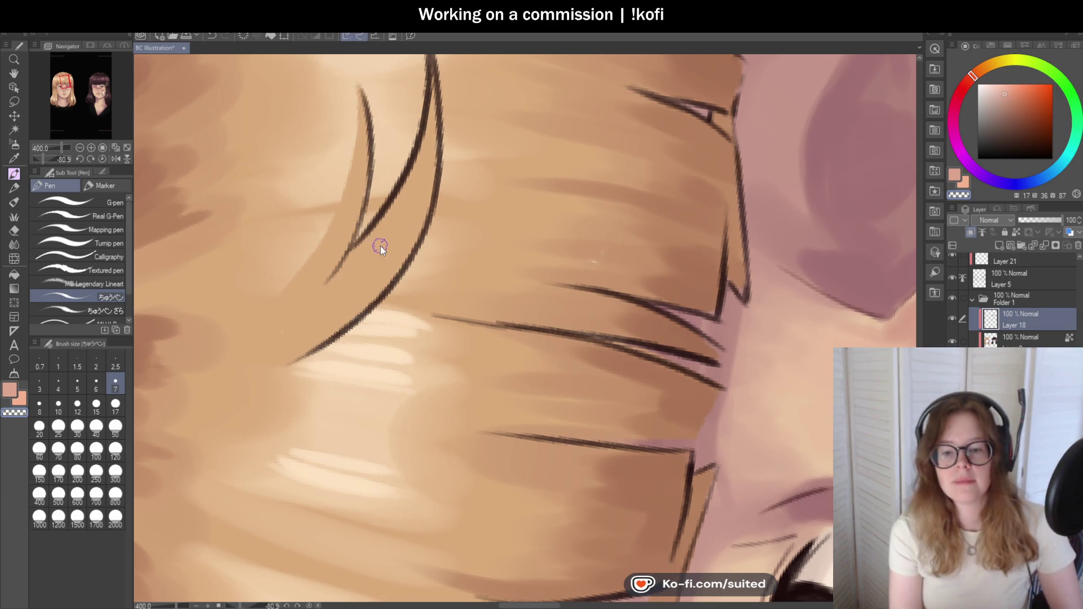
pyautogui.hotkey('ctrl', 's')
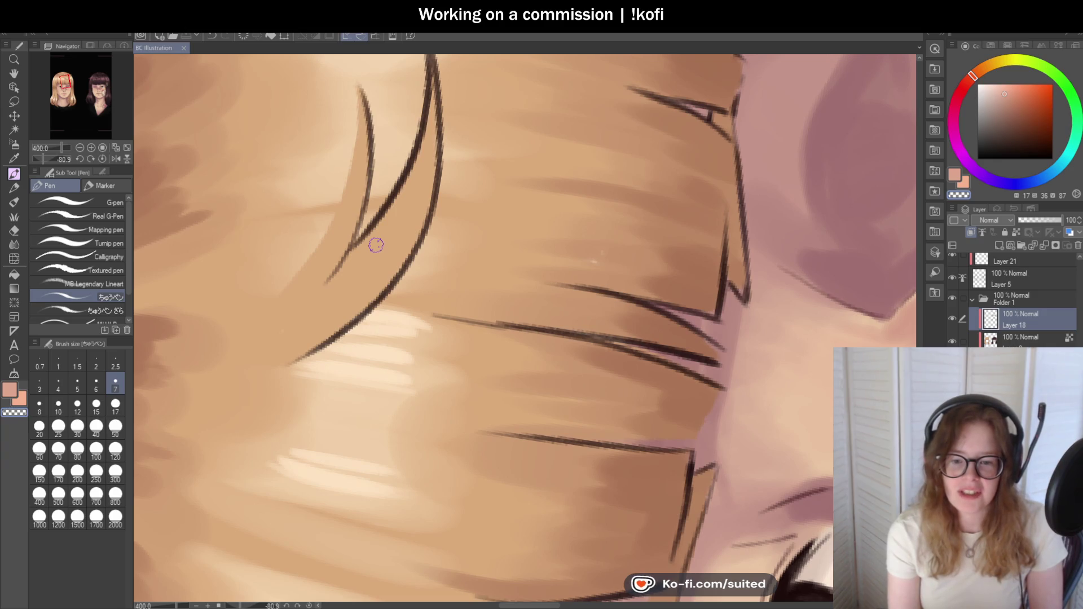
# - Reset the canvas rotation and sample a lighter peach from the hair for the Pen
pyautogui.click(103, 158)
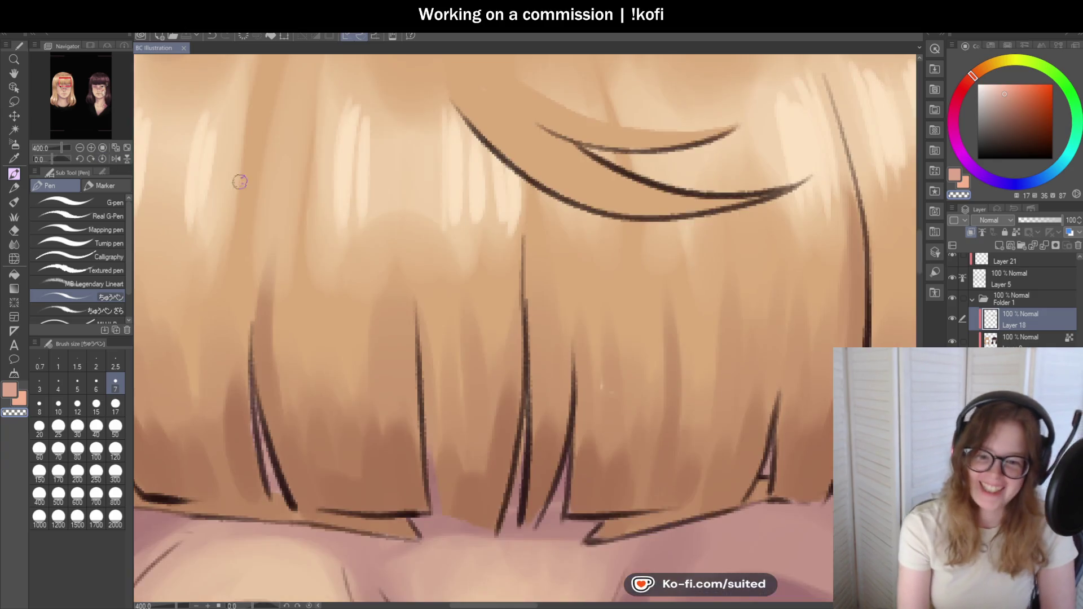
pyautogui.scroll(-5, 229, 189)
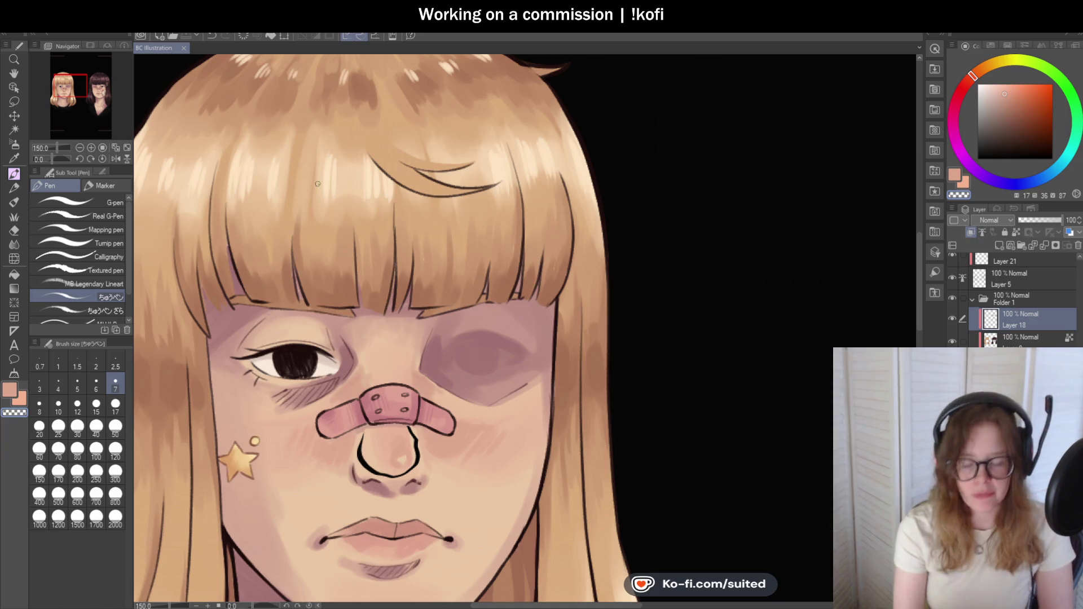
pyautogui.scroll(-2, 428, 190)
pyautogui.scroll(4, 564, 158)
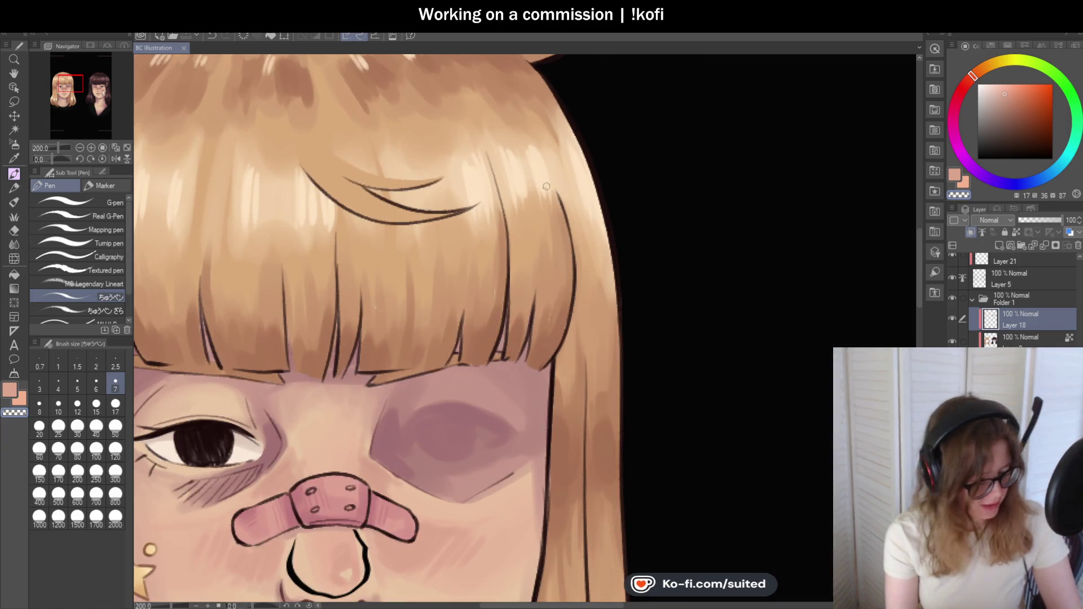
pyautogui.press('o')
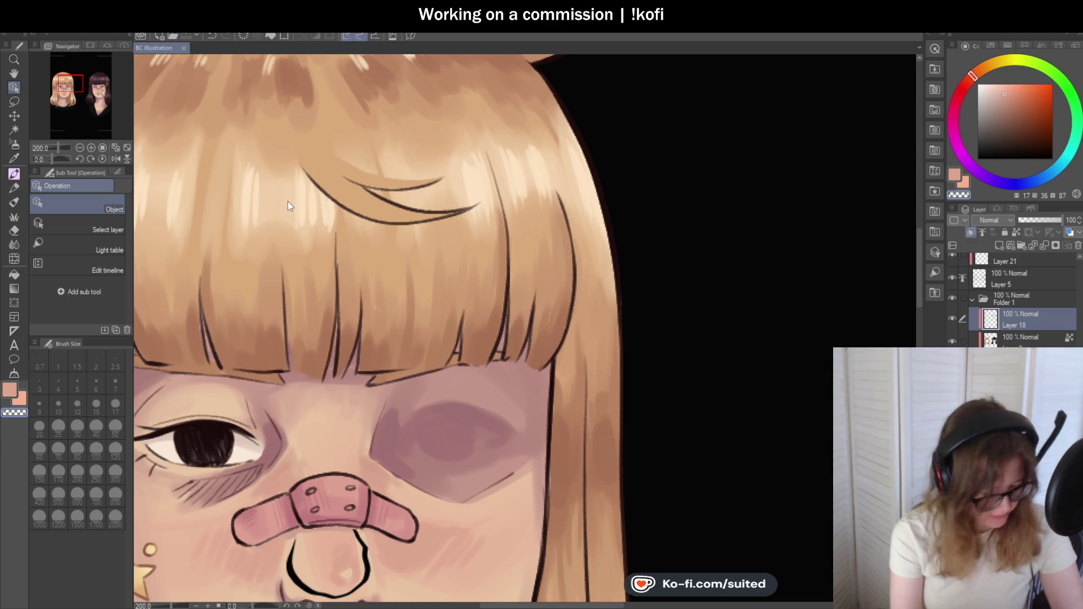
pyautogui.keyDown('alt'); pyautogui.click(299, 198); pyautogui.keyUp('alt')
pyautogui.press('p')
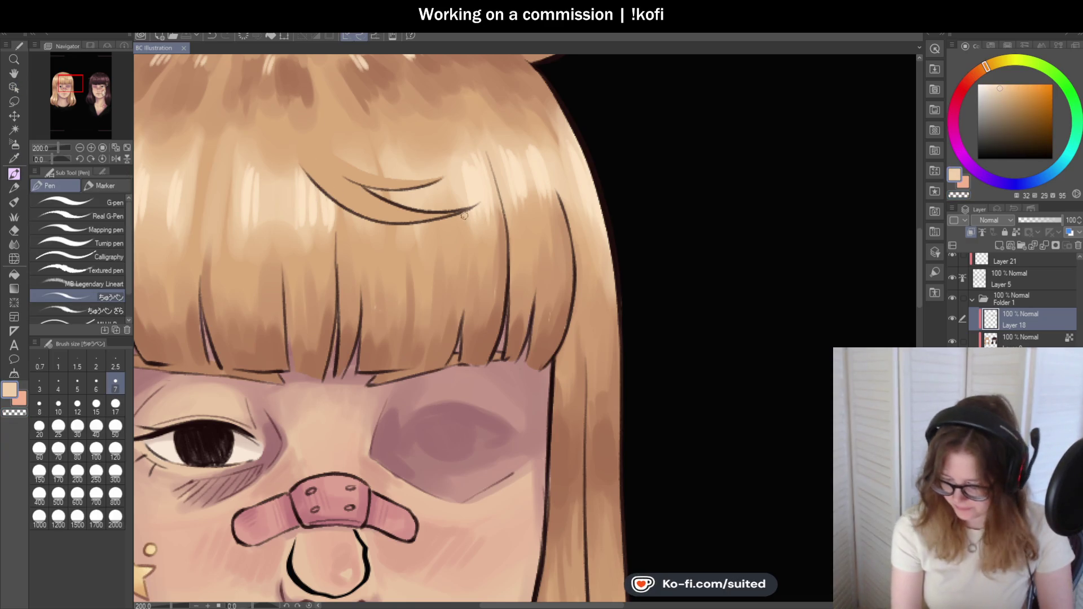
# - On the bottom layer, paint faint light peach highlights along the side hair strand
pyautogui.click(1017, 341)
pyautogui.moveTo(58, 161); pyautogui.dragTo(61, 160)
pyautogui.scroll(3, 510, 147)
pyautogui.moveTo(519, 142)
pyautogui.mouseDown()
pyautogui.moveTo(499, 274)
pyautogui.moveTo(511, 329)
pyautogui.mouseUp()
pyautogui.moveTo(556, 101); pyautogui.dragTo(553, 205)
pyautogui.moveTo(554, 147)
pyautogui.mouseDown()
pyautogui.moveTo(558, 257)
pyautogui.moveTo(580, 304)
pyautogui.mouseUp()
pyautogui.moveTo(547, 181); pyautogui.dragTo(557, 248)
pyautogui.moveTo(557, 93); pyautogui.dragTo(530, 187)
pyautogui.scroll(-3, 442, 252)
pyautogui.scroll(1, 442, 252)
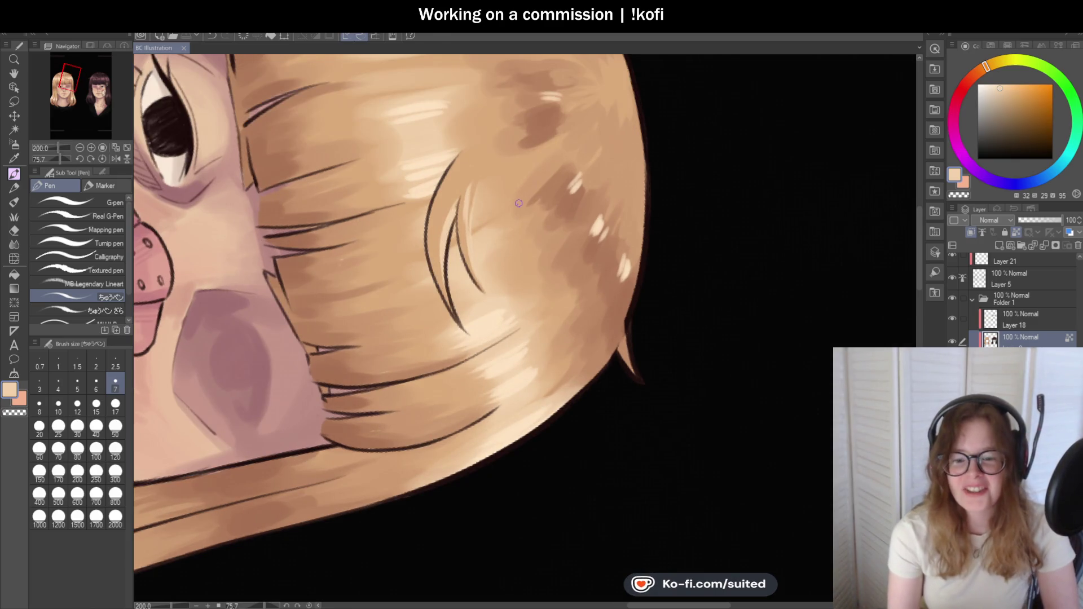
# - Pan to the side hair and eyedrop a darker tan from the blonde hair
pyautogui.scroll(-1, 525, 219)
pyautogui.scroll(1, 525, 218)
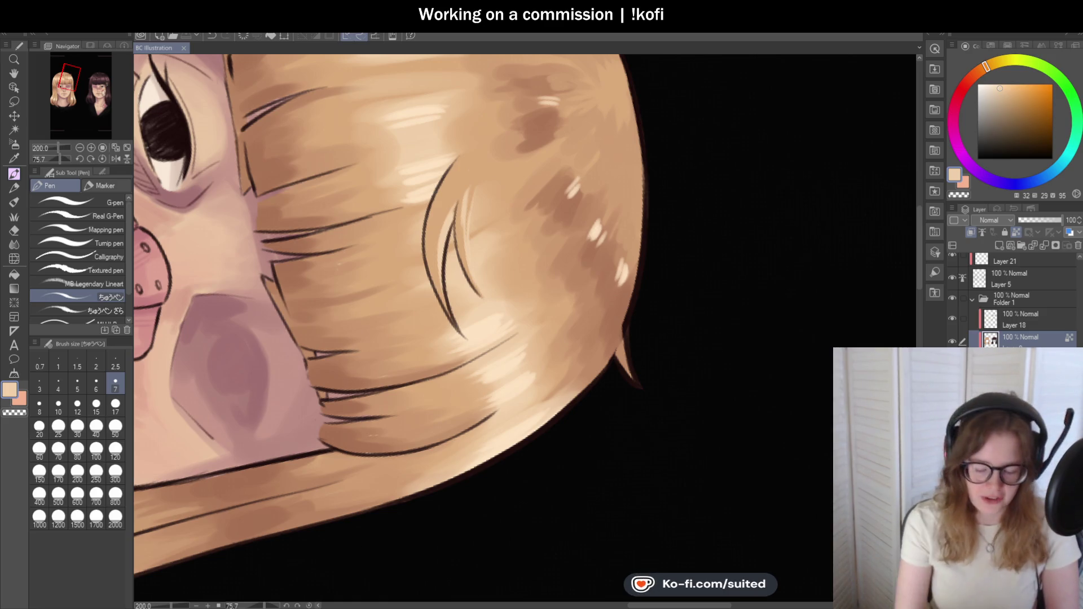
pyautogui.moveTo(564, 199)
pyautogui.mouseDown()
pyautogui.moveTo(615, 226)
pyautogui.moveTo(524, 208)
pyautogui.mouseUp()
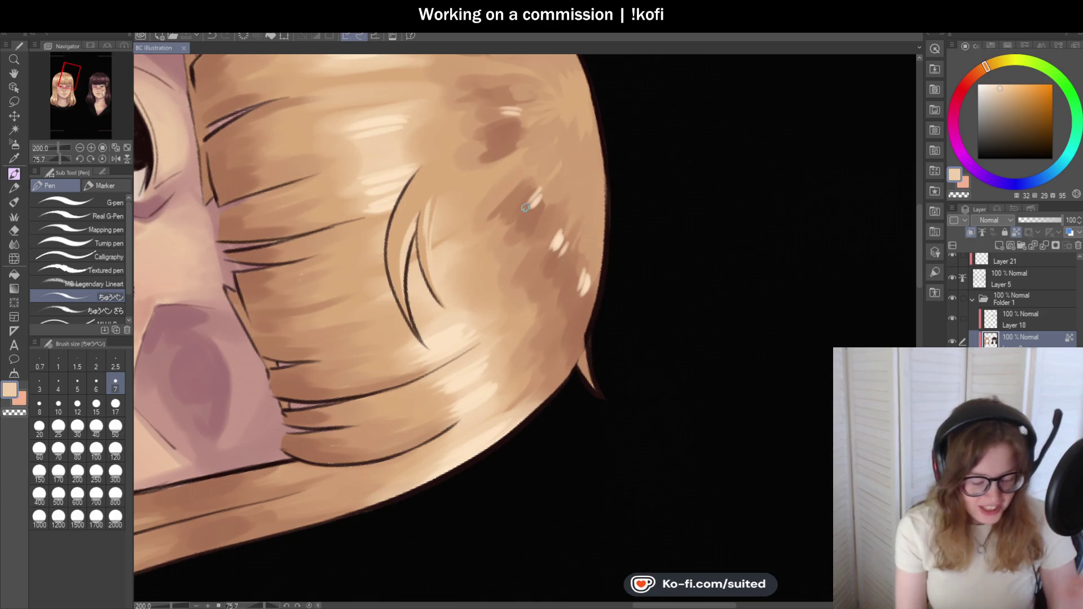
pyautogui.press('i')
pyautogui.click(390, 198)
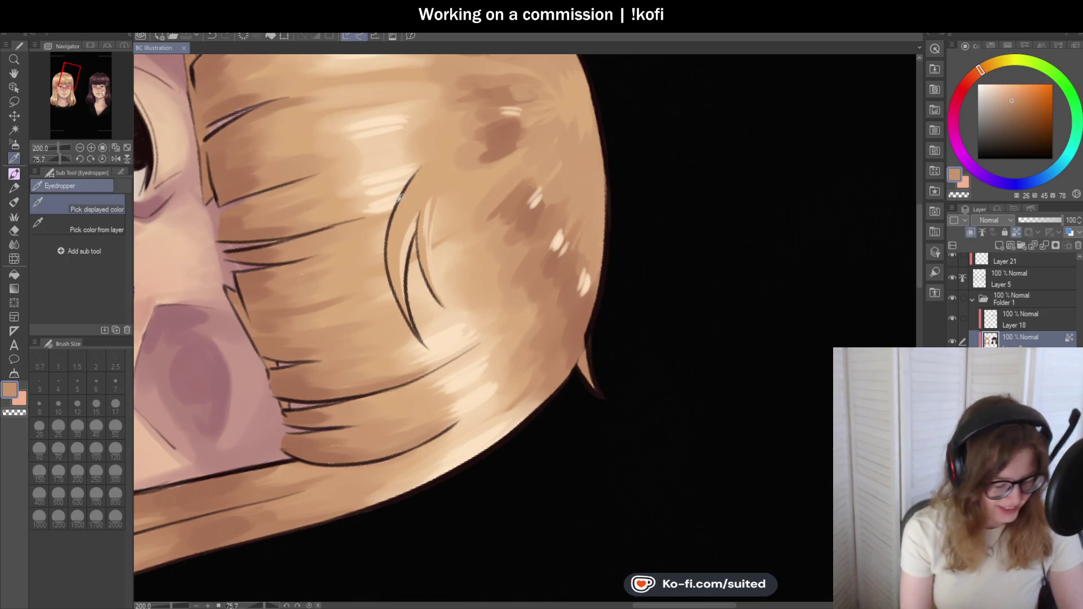
# - Refine the side hair strand lines with the blending brush at size 7
pyautogui.press('b')
pyautogui.moveTo(417, 178); pyautogui.dragTo(397, 296)
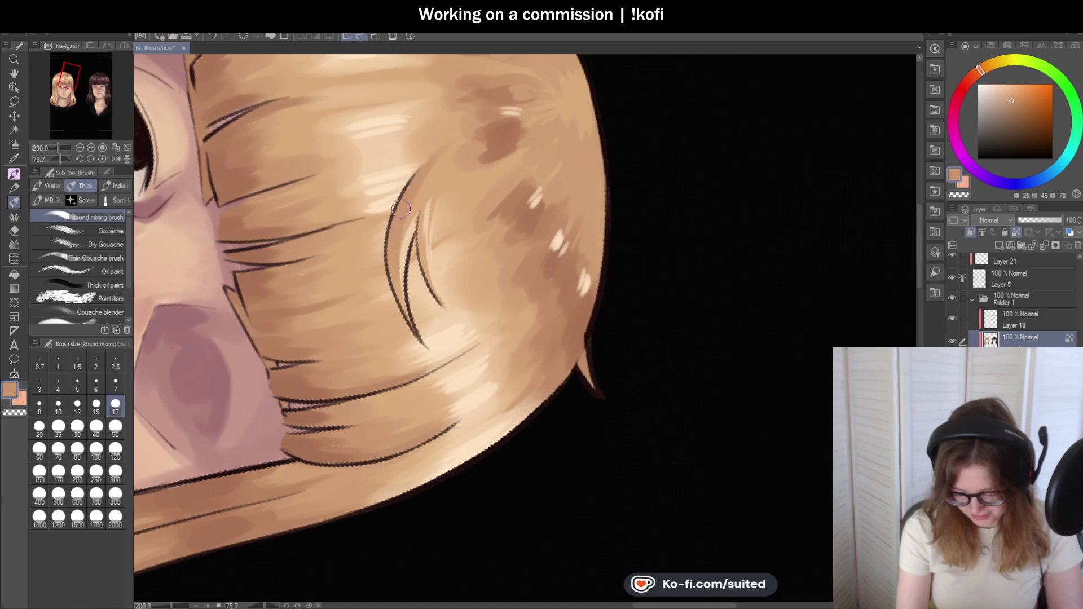
pyautogui.click(115, 383)
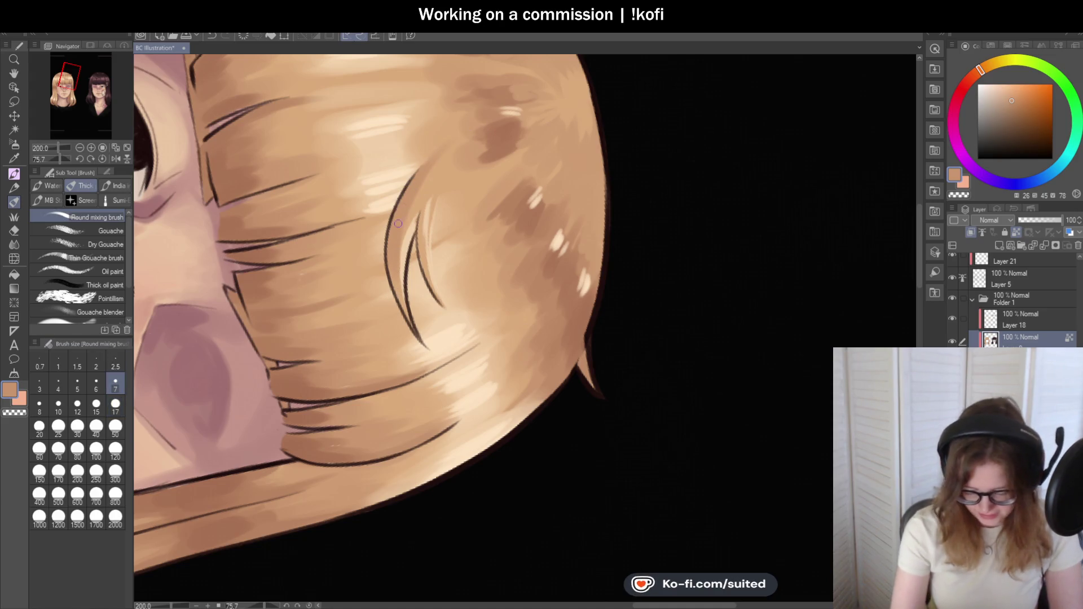
pyautogui.moveTo(426, 274); pyautogui.dragTo(420, 221)
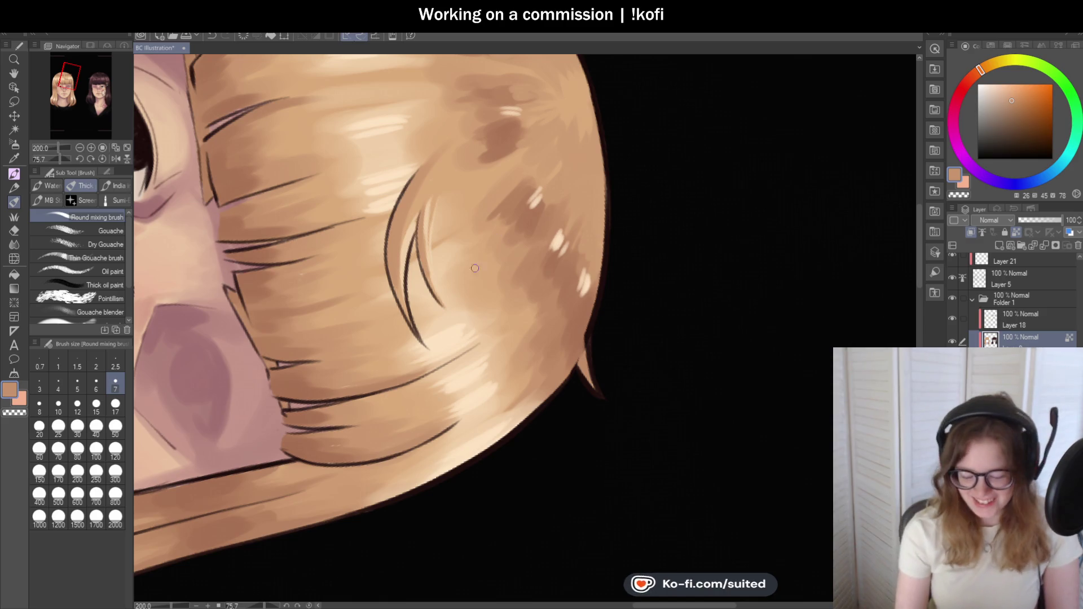
# - Zoom out and straighten the canvas rotation back upright
pyautogui.scroll(2, 435, 226)
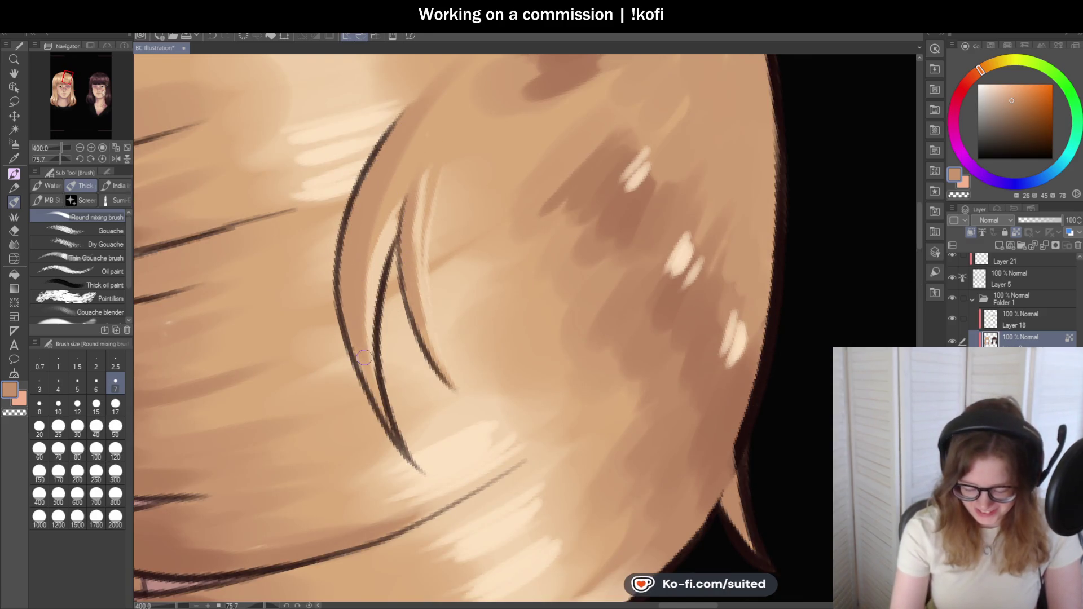
pyautogui.scroll(-3, 403, 146)
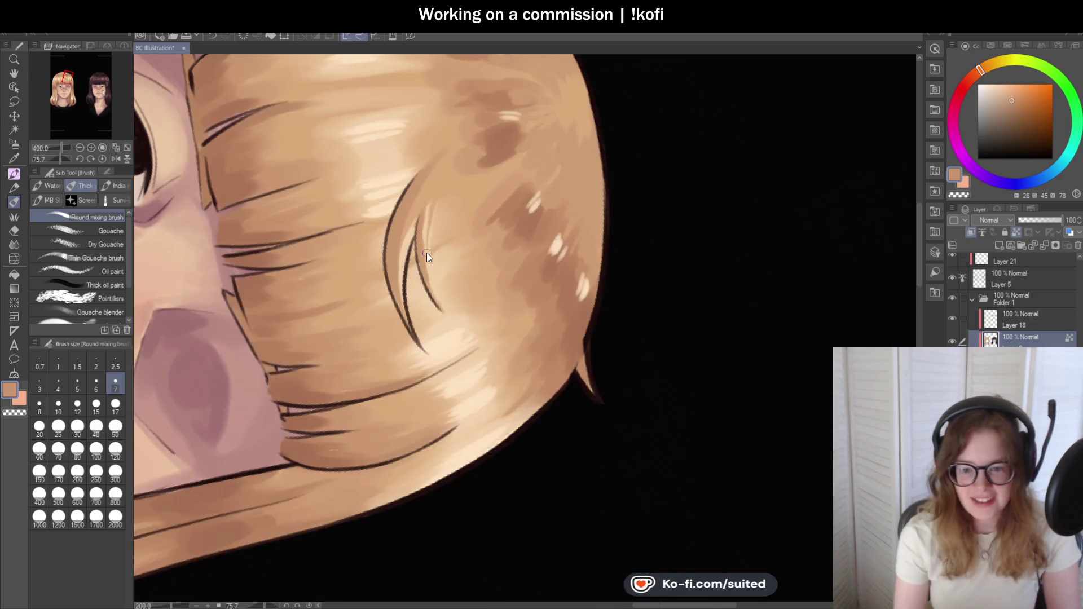
pyautogui.click(102, 158)
pyautogui.scroll(-3, 394, 282)
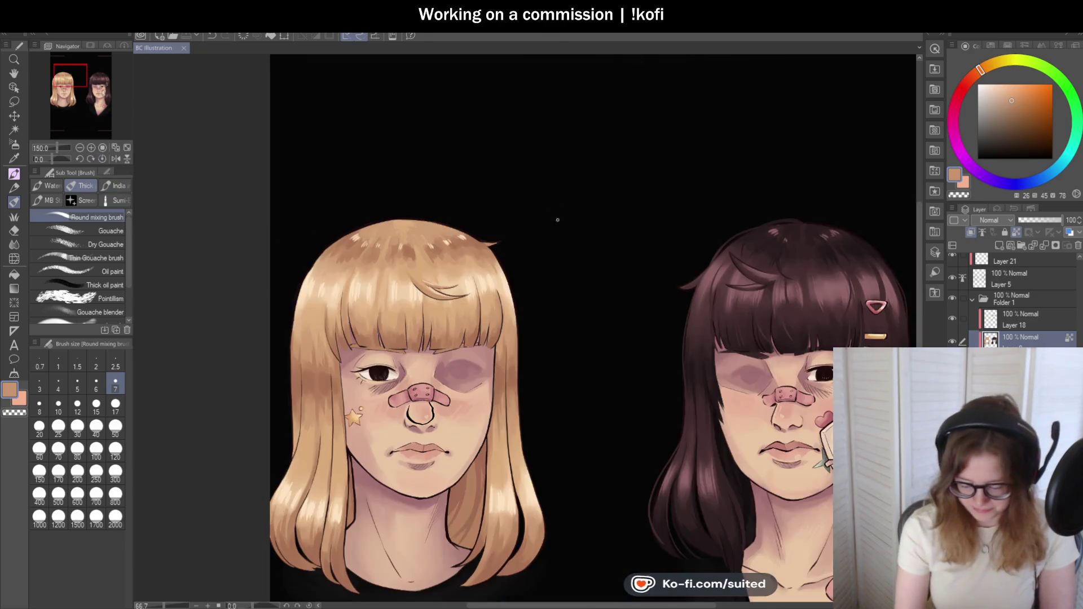
# - Sample a light peach colour from the hair with the Eyedropper
pyautogui.scroll(3, 485, 315)
pyautogui.scroll(1, 517, 132)
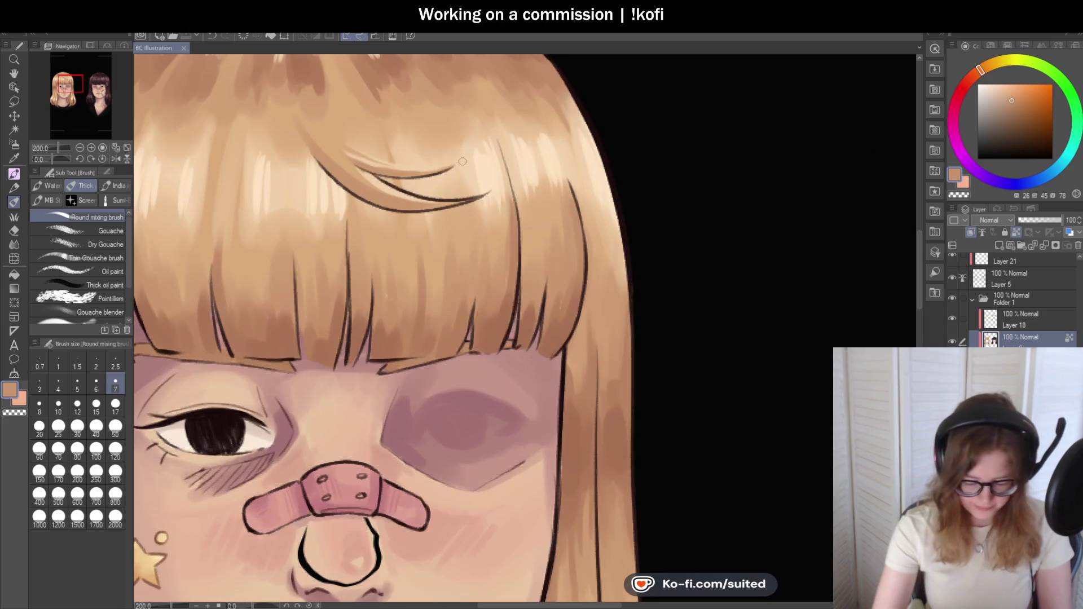
pyautogui.press('i')
pyautogui.click(296, 180)
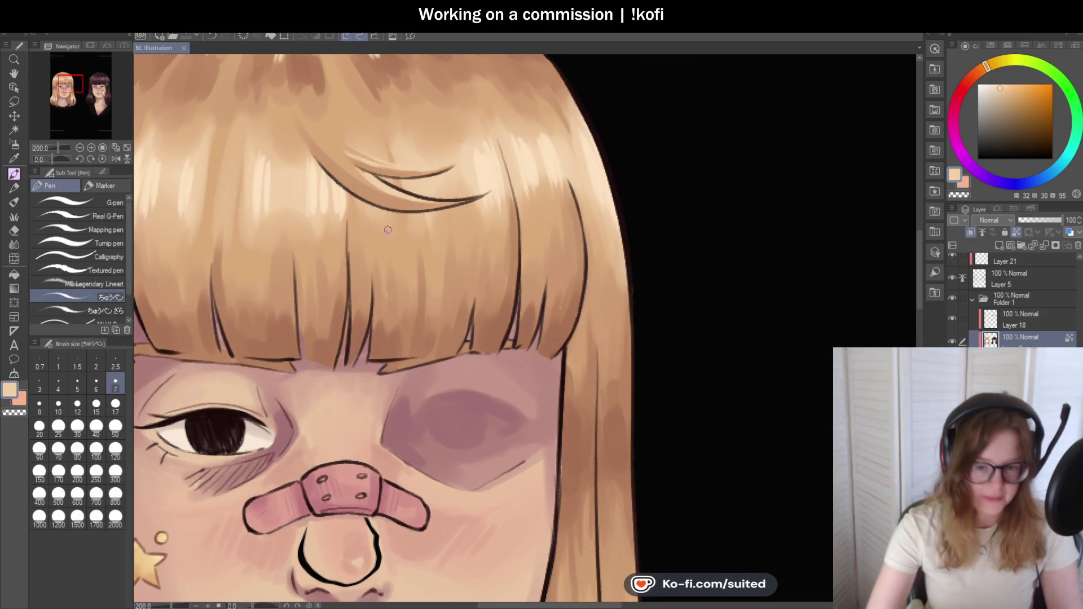
# - Switch to the Pen and rotate and zoom the canvas to follow the hair strands
pyautogui.press('p')
pyautogui.moveTo(52, 156); pyautogui.dragTo(59, 159)
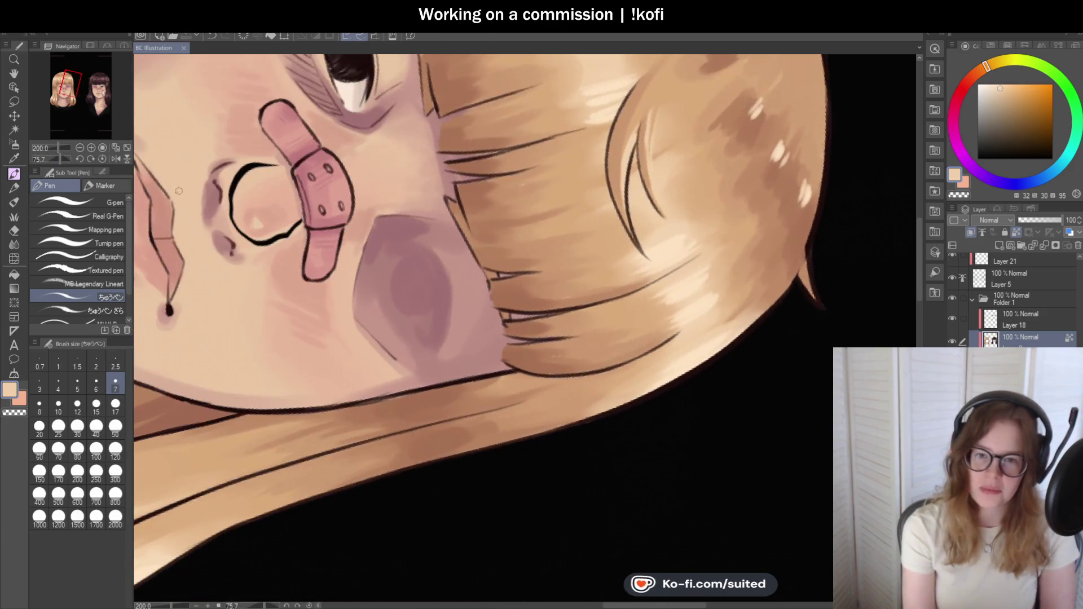
pyautogui.scroll(-2, 519, 163)
pyautogui.scroll(3, 518, 162)
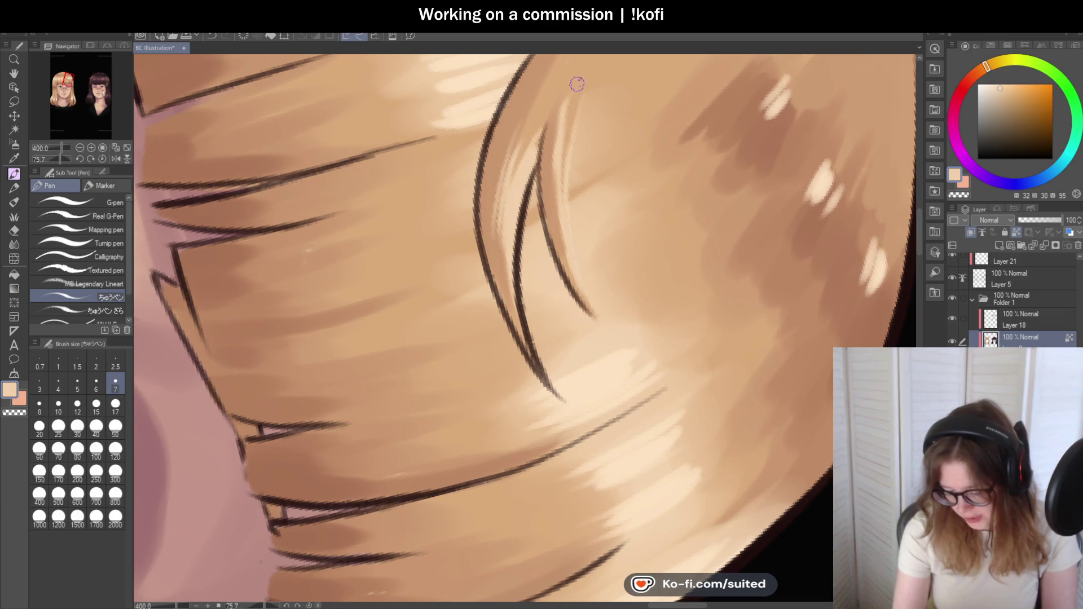
pyautogui.scroll(-2, 536, 289)
pyautogui.scroll(2, 534, 282)
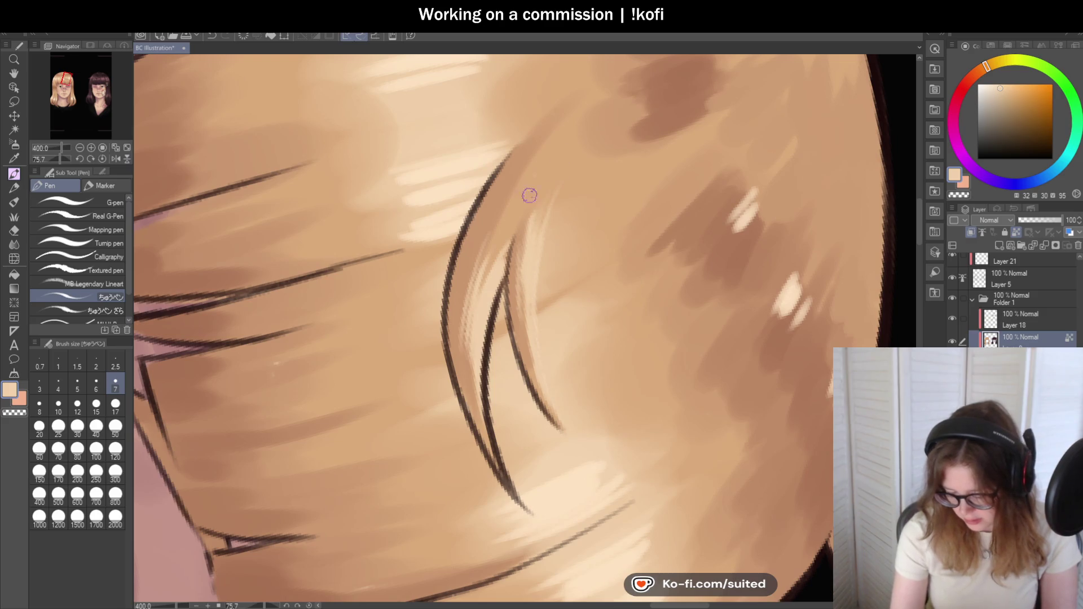
pyautogui.scroll(-3, 451, 259)
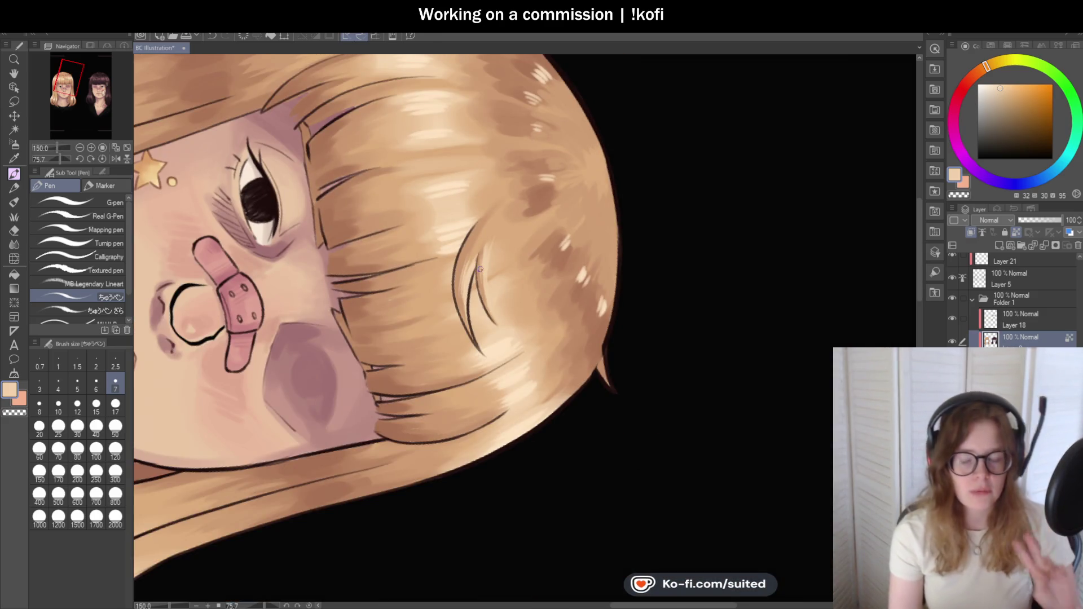
# - Reset the canvas rotation upright and sample a darker brown from the hair
pyautogui.press('r')
pyautogui.scroll(-3, 516, 360)
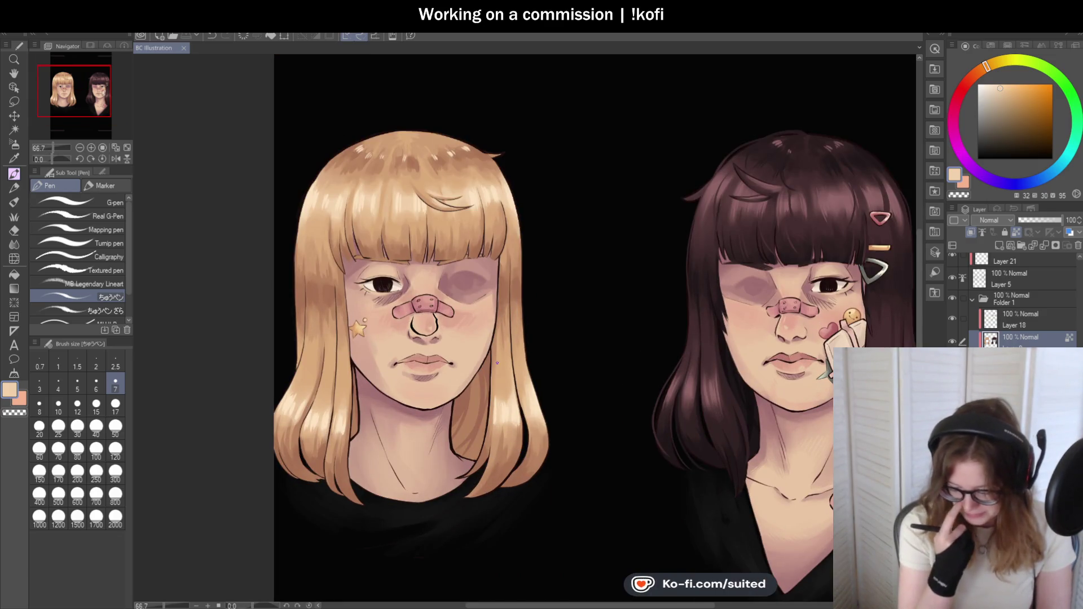
pyautogui.scroll(5, 496, 362)
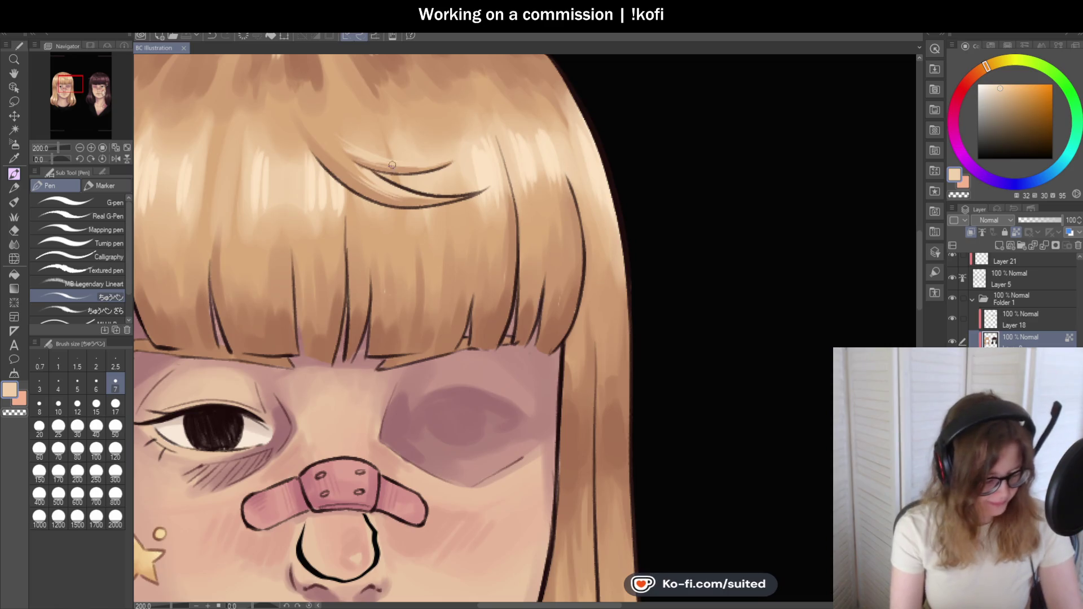
pyautogui.press('i')
pyautogui.click(305, 68)
# - On Layer 18, darken and reshape a strand line in the bangs with the Round mixing brush
pyautogui.press('b')
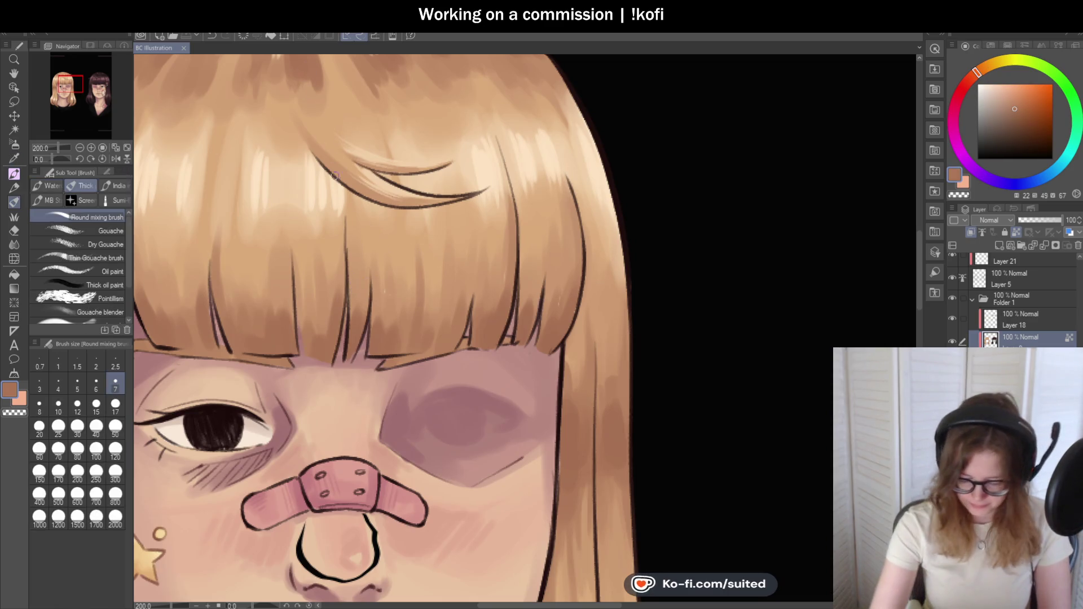
pyautogui.scroll(2, 323, 163)
pyautogui.moveTo(324, 164); pyautogui.dragTo(365, 214)
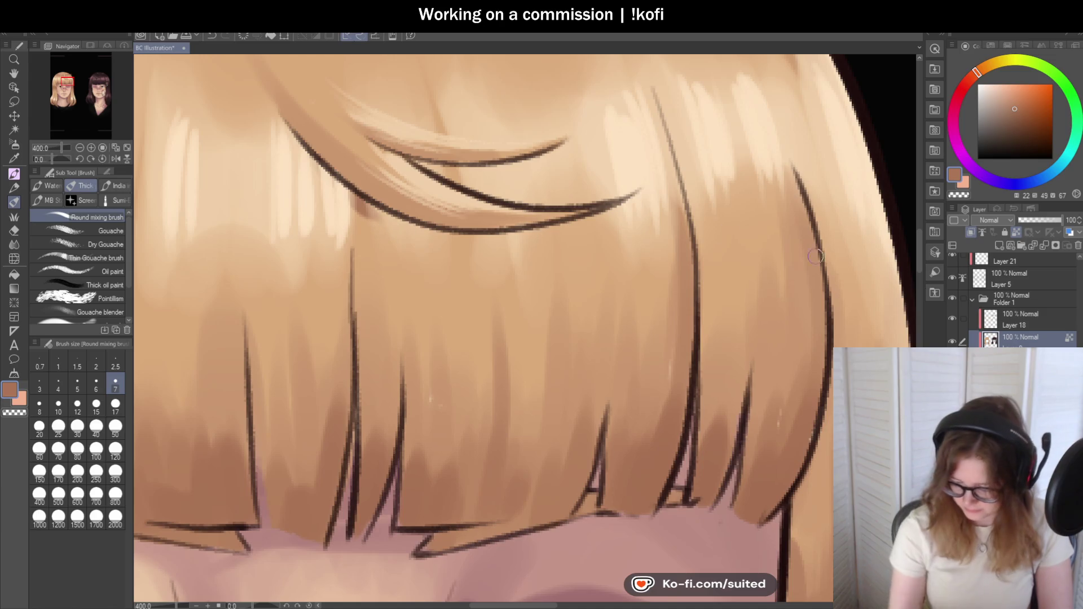
pyautogui.click(1015, 319)
pyautogui.moveTo(312, 162)
pyautogui.mouseDown()
pyautogui.moveTo(361, 208)
pyautogui.moveTo(403, 228)
pyautogui.moveTo(330, 180)
pyautogui.moveTo(392, 229)
pyautogui.moveTo(412, 226)
pyautogui.moveTo(371, 236)
pyautogui.moveTo(358, 211)
pyautogui.moveTo(354, 225)
pyautogui.mouseUp()
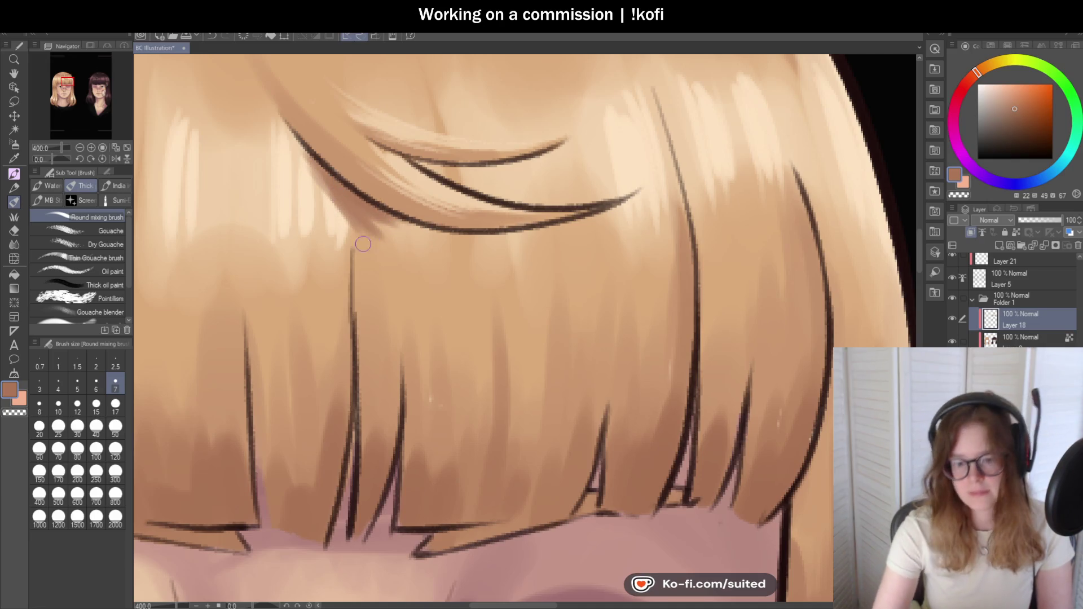
# - Save the illustration with Ctrl+S
pyautogui.scroll(-3, 362, 241)
pyautogui.hotkey('ctrl', 's')
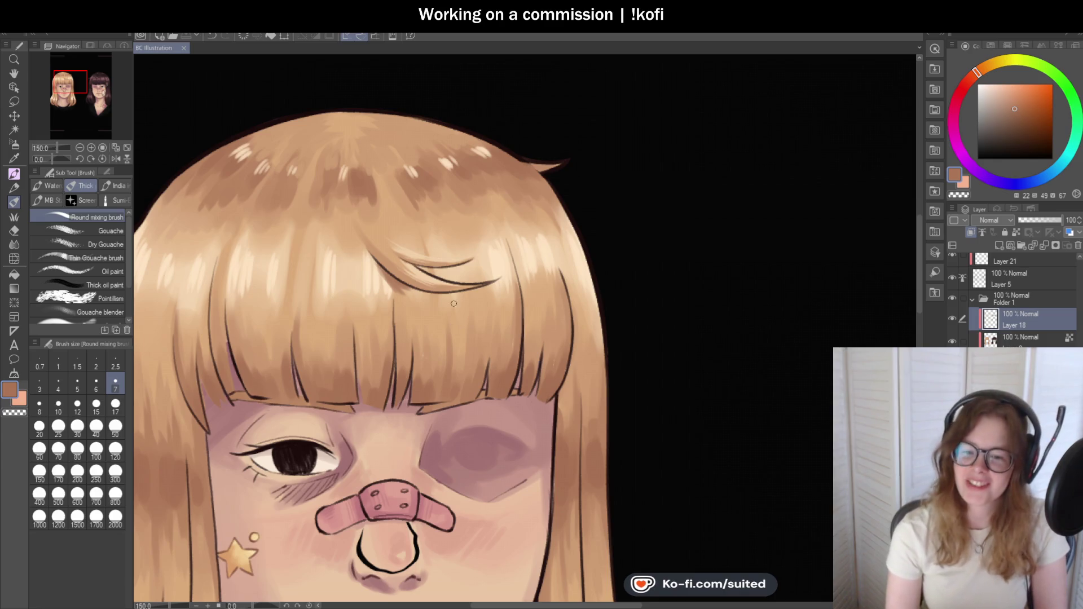
pyautogui.scroll(-3, 455, 327)
pyautogui.scroll(-1, 452, 293)
pyautogui.scroll(5, 452, 293)
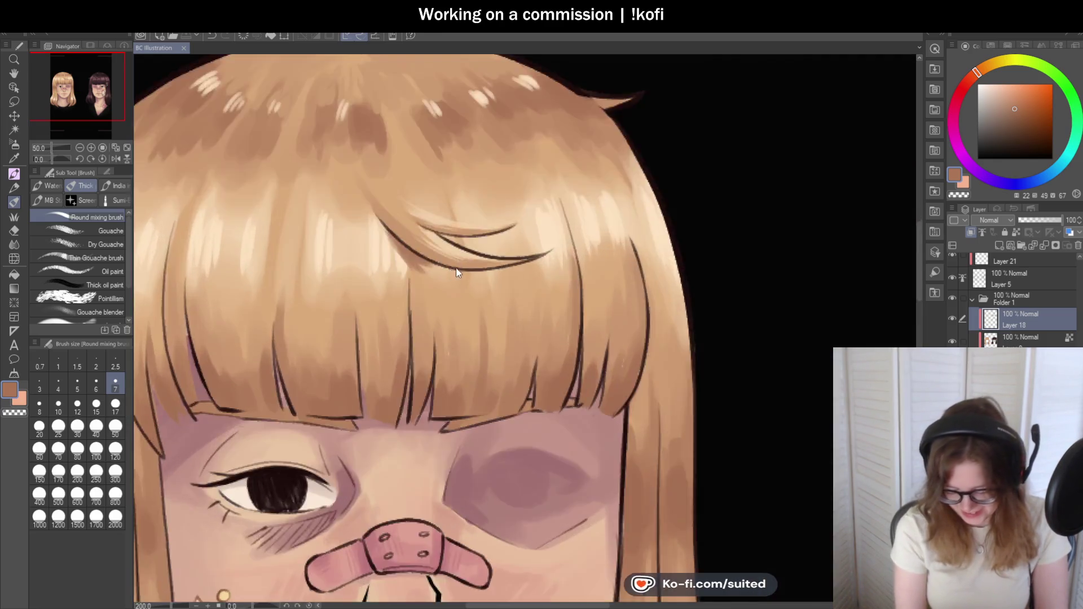
# - Add dark strokes along the bangs' strand lines and the upper hair curl
pyautogui.moveTo(501, 275); pyautogui.dragTo(409, 257)
pyautogui.moveTo(544, 275); pyautogui.dragTo(487, 270)
pyautogui.moveTo(454, 200)
pyautogui.mouseDown()
pyautogui.moveTo(536, 195)
pyautogui.moveTo(538, 204)
pyautogui.mouseUp()
pyautogui.scroll(-3, 297, 234)
pyautogui.scroll(-2, 297, 235)
pyautogui.scroll(-1, 665, 242)
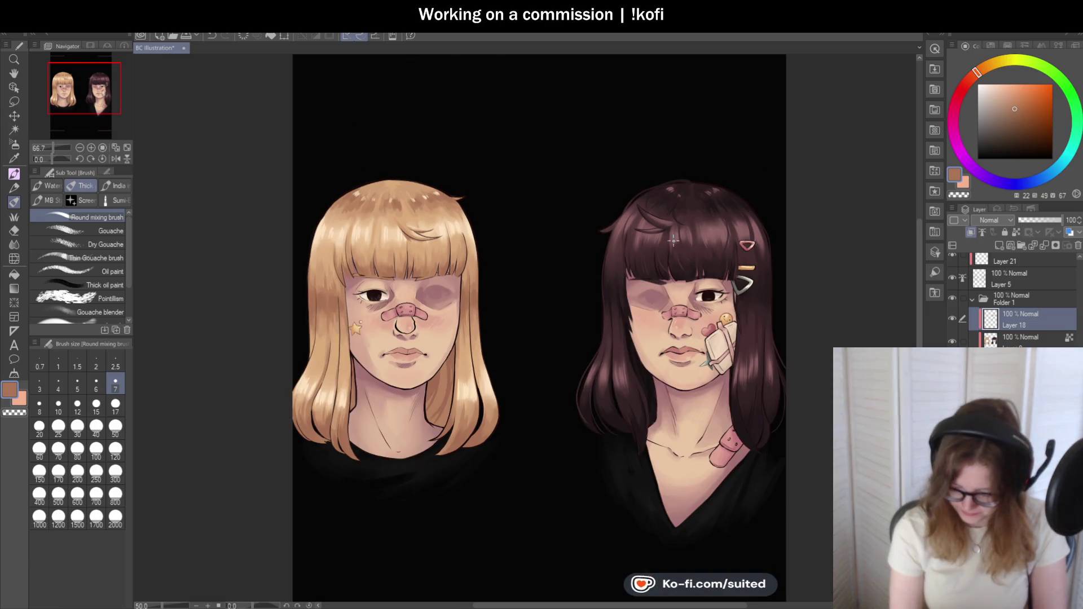
pyautogui.scroll(4, 403, 238)
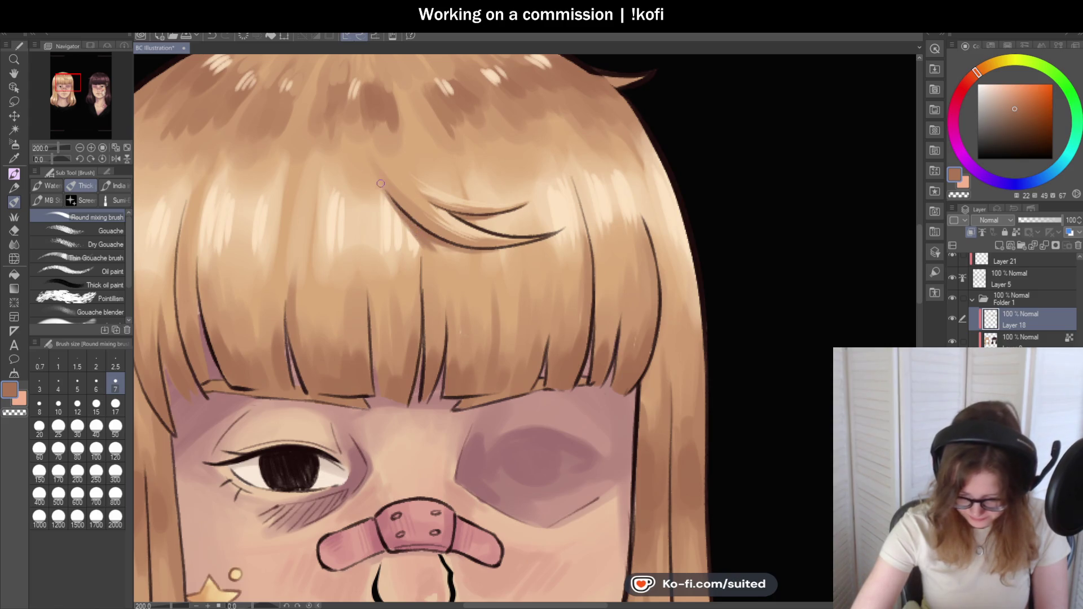
pyautogui.scroll(-3, 622, 273)
pyautogui.scroll(-1, 623, 274)
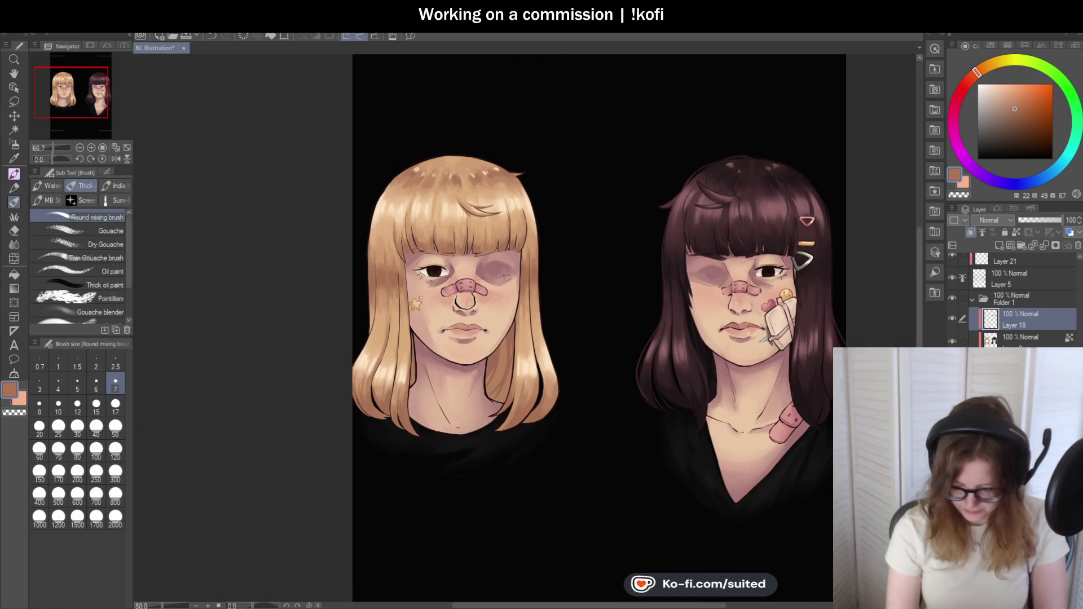
# - Save, then hide and show Layer 20 to compare the dark-haired portrait
pyautogui.hotkey('ctrl', 's')
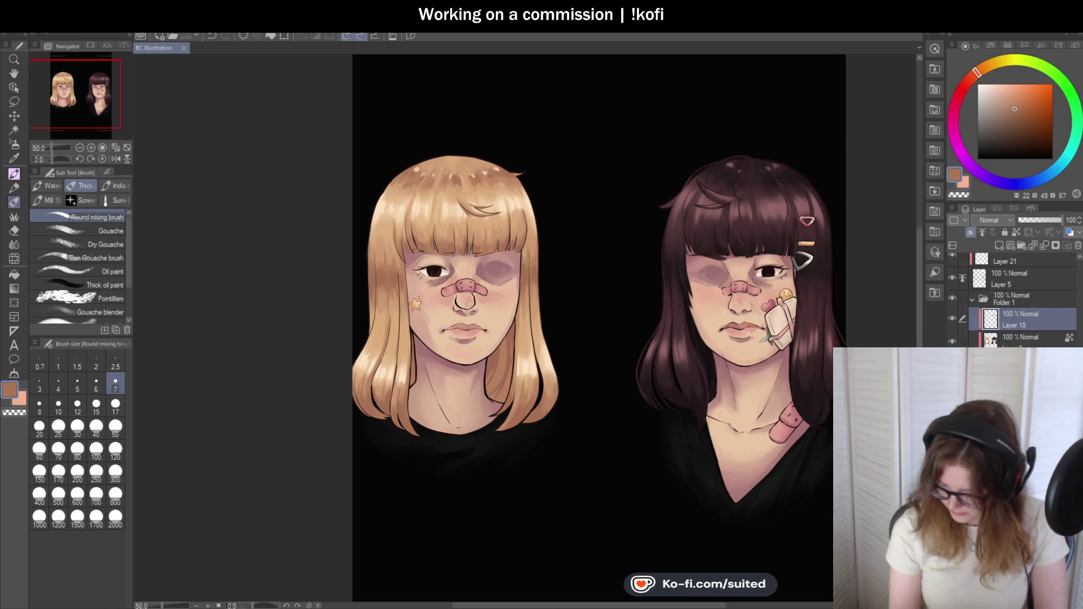
pyautogui.scroll(3, 1028, 285)
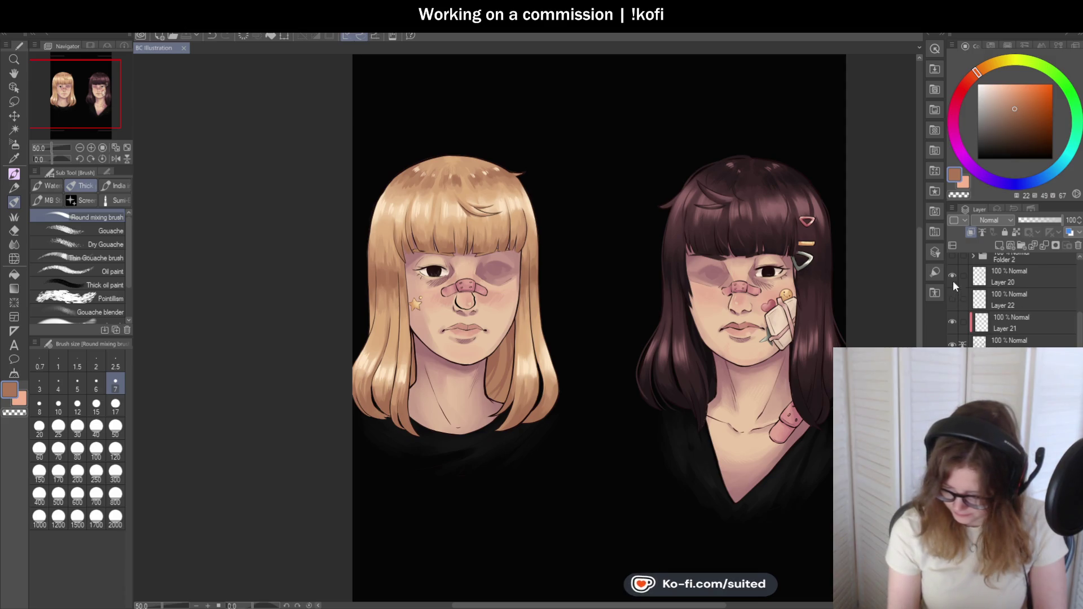
pyautogui.click(953, 273)
pyautogui.click(952, 273)
pyautogui.click(951, 273)
pyautogui.click(952, 274)
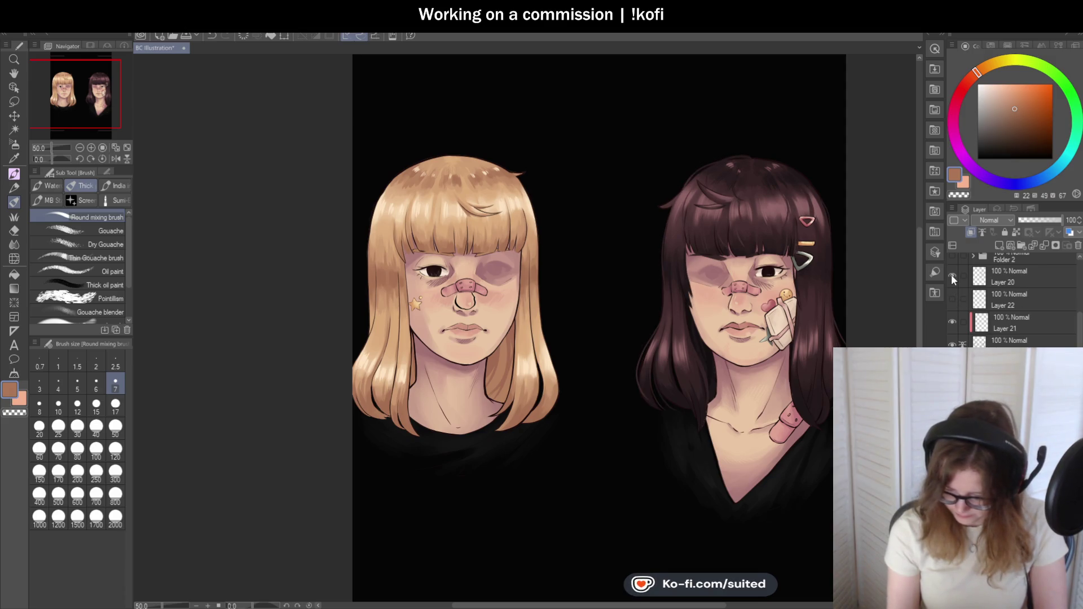
# - Make Layer 20 the working layer and zoom in on the canvas
pyautogui.click(1013, 279)
pyautogui.scroll(-1, 471, 189)
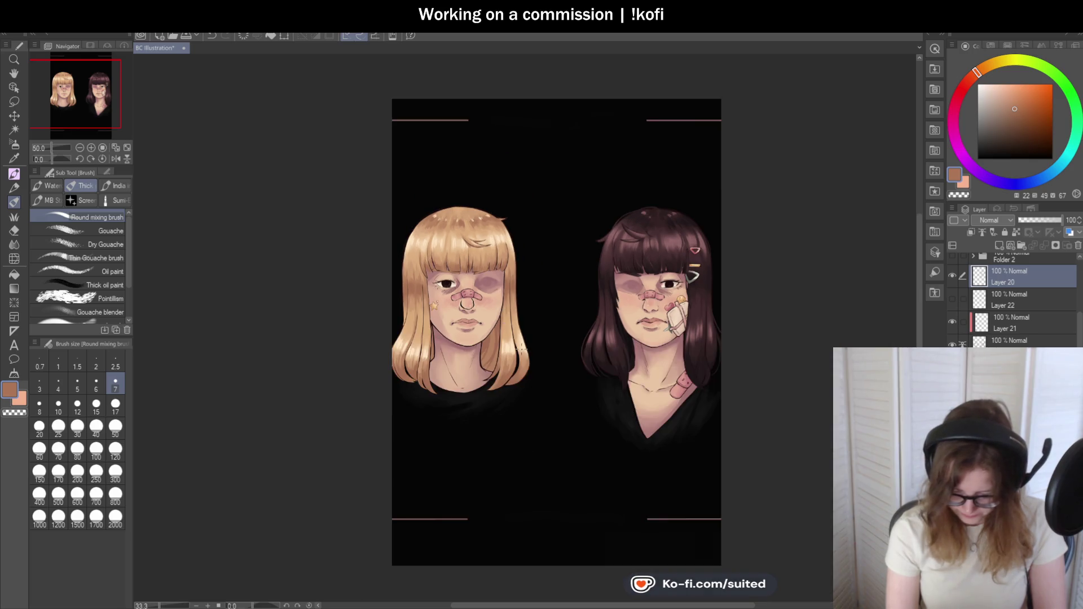
pyautogui.scroll(3, 529, 403)
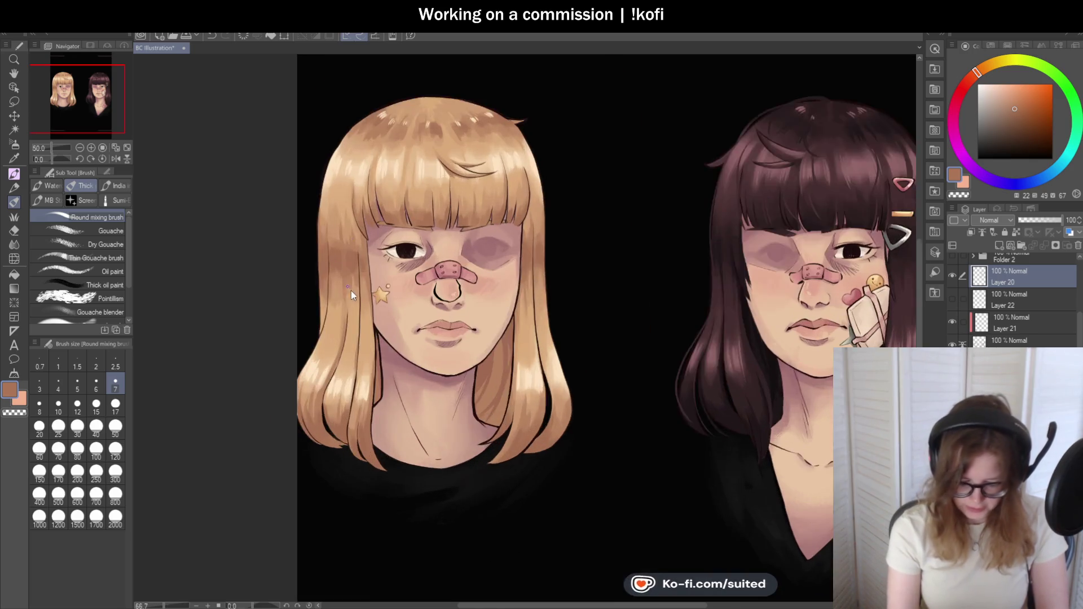